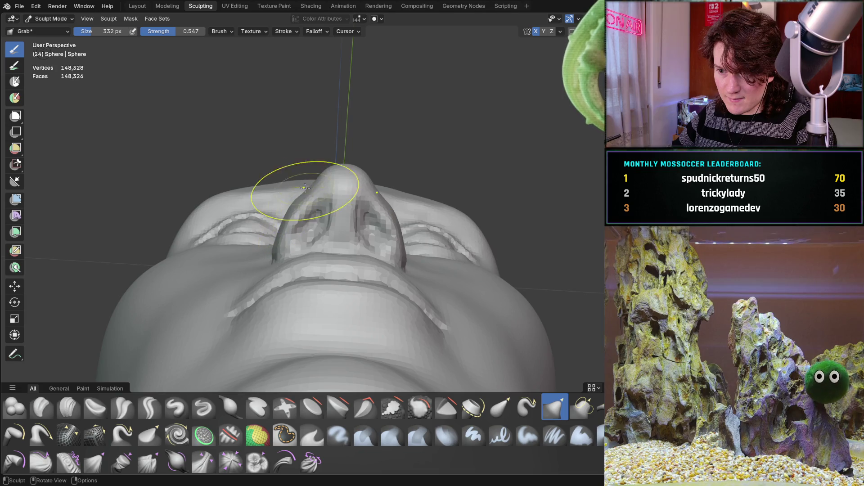
# Step: Orbit and zoom around the head to a close side profile of the nose
pyautogui.moveTo(323, 175)
pyautogui.mouseDown(button='middle')
pyautogui.moveTo(232, 245)
pyautogui.moveTo(270, 289)
pyautogui.moveTo(279, 251)
pyautogui.moveTo(344, 246)
pyautogui.moveTo(260, 313)
pyautogui.moveTo(324, 271)
pyautogui.moveTo(380, 247)
pyautogui.moveTo(332, 272)
pyautogui.moveTo(384, 259)
pyautogui.moveTo(338, 289)
pyautogui.moveTo(325, 281)
pyautogui.moveTo(386, 250)
pyautogui.moveTo(376, 264)
pyautogui.moveTo(268, 268)
pyautogui.mouseUp(button='middle')
pyautogui.scroll(-2, 270, 310)
pyautogui.scroll(-3, 344, 270)
pyautogui.scroll(3, 267, 269)
pyautogui.moveTo(395, 183)
pyautogui.mouseDown(button='middle')
pyautogui.moveTo(342, 216)
pyautogui.moveTo(272, 225)
pyautogui.moveTo(303, 229)
pyautogui.mouseUp(button='middle')
pyautogui.scroll(6, 303, 230)
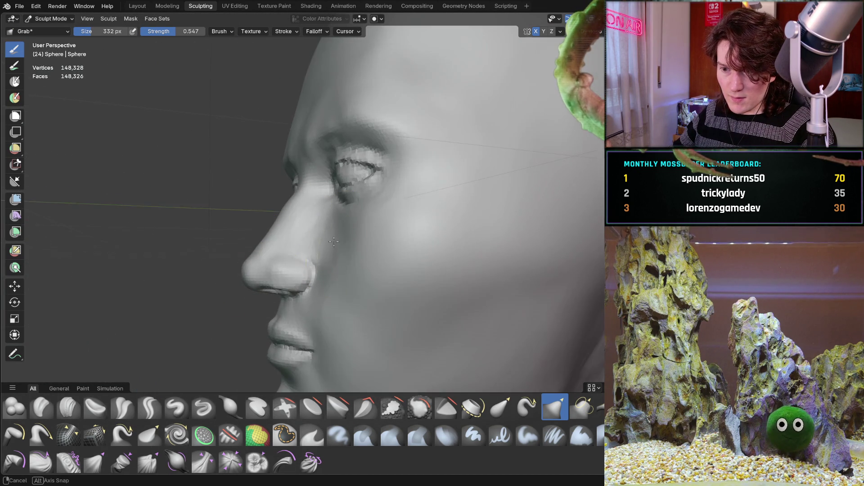
# Step: Switch to the Clay Strips brush and orbit slightly around the nose
pyautogui.press('c')
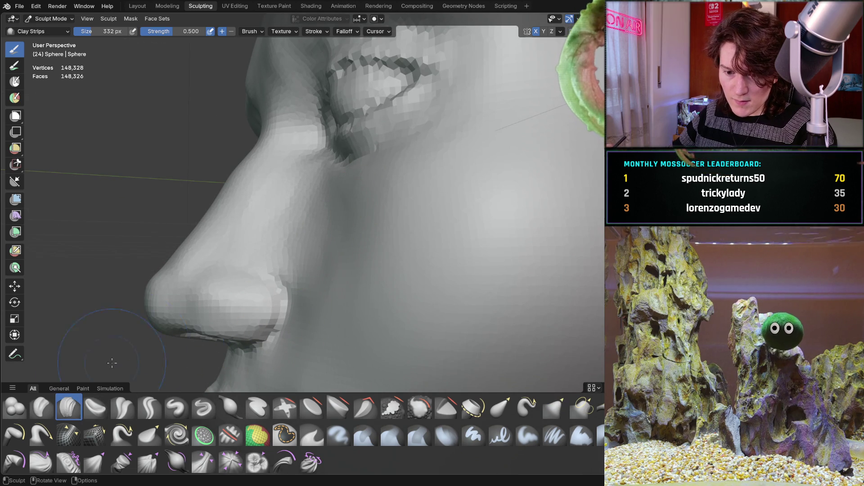
pyautogui.moveTo(257, 296); pyautogui.dragTo(305, 277, button='middle')
pyautogui.moveTo(338, 237)
pyautogui.mouseDown(button='middle')
pyautogui.moveTo(303, 210)
pyautogui.moveTo(369, 198)
pyautogui.moveTo(351, 216)
pyautogui.moveTo(355, 230)
pyautogui.moveTo(307, 238)
pyautogui.mouseUp(button='middle')
pyautogui.scroll(-5, 348, 207)
pyautogui.scroll(8, 351, 216)
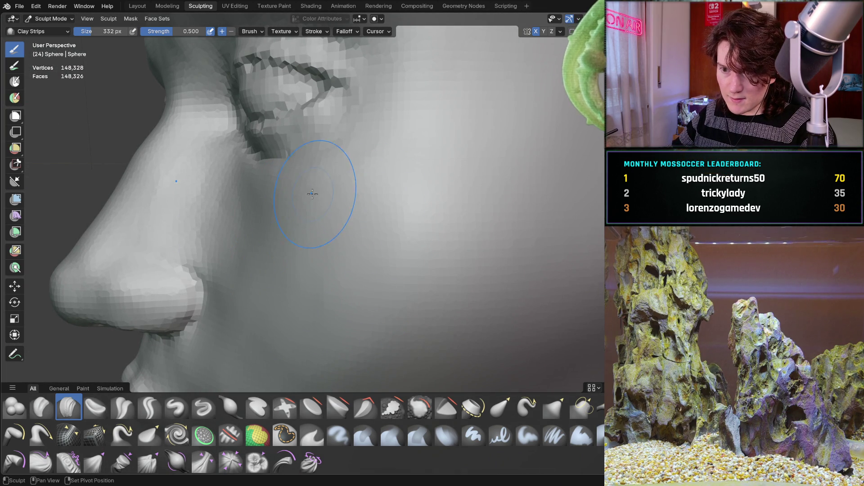
pyautogui.moveTo(216, 249); pyautogui.dragTo(297, 223, button='middle')
# Step: Shrink the brush to 274 px and build up a clay ridge on the cheek
pyautogui.press('f')
pyautogui.click(297, 214)
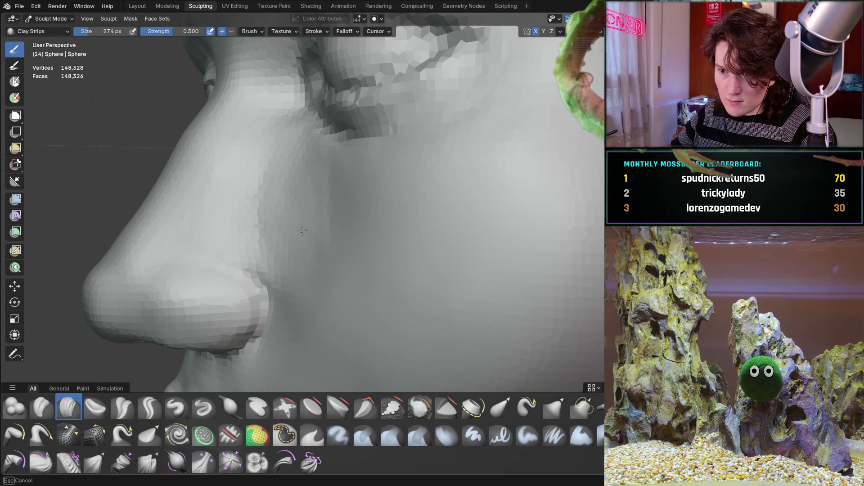
pyautogui.moveTo(311, 245); pyautogui.dragTo(324, 346)
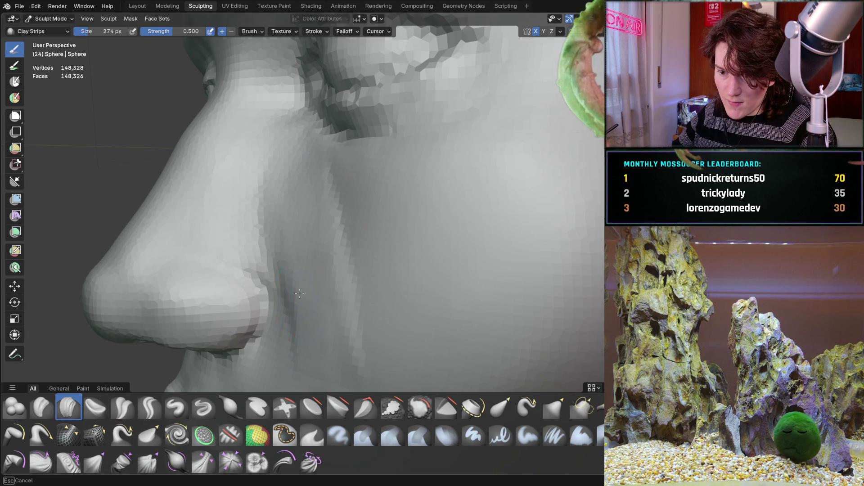
pyautogui.moveTo(323, 281)
pyautogui.mouseDown(button='middle')
pyautogui.moveTo(345, 257)
pyautogui.moveTo(302, 201)
pyautogui.mouseUp(button='middle')
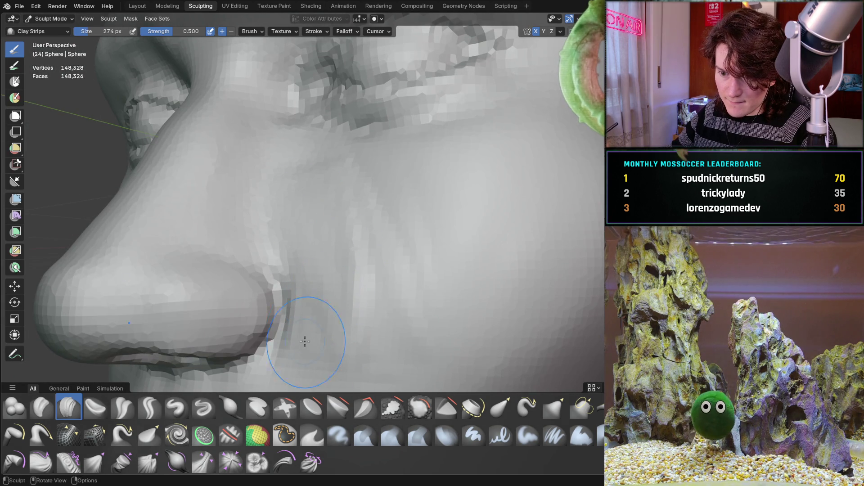
pyautogui.moveTo(371, 301); pyautogui.dragTo(378, 257)
# Step: Check the nose side and under-eye area, then view the whole face from the front
pyautogui.moveTo(378, 256)
pyautogui.mouseDown(button='middle')
pyautogui.moveTo(399, 270)
pyautogui.moveTo(311, 154)
pyautogui.mouseUp(button='middle')
pyautogui.moveTo(338, 307); pyautogui.dragTo(296, 162, button='middle')
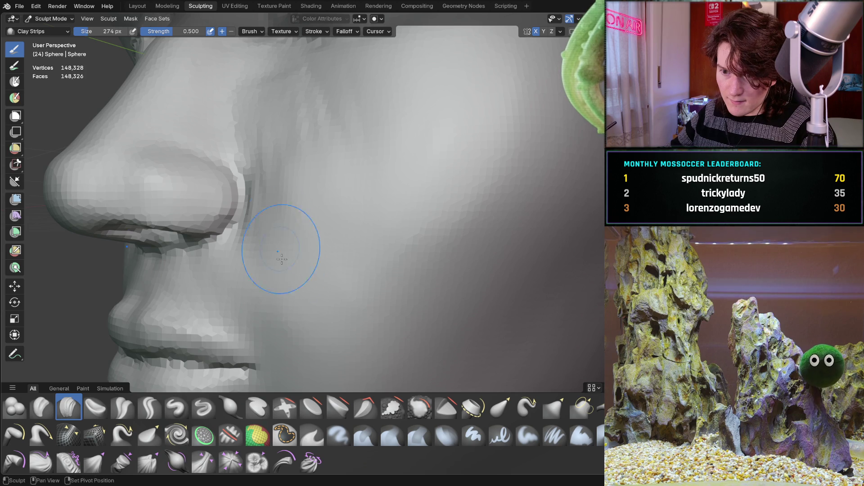
pyautogui.moveTo(334, 119)
pyautogui.mouseDown(button='middle')
pyautogui.moveTo(313, 112)
pyautogui.moveTo(344, 239)
pyautogui.moveTo(341, 180)
pyautogui.moveTo(360, 255)
pyautogui.moveTo(363, 222)
pyautogui.moveTo(421, 236)
pyautogui.mouseUp(button='middle')
pyautogui.scroll(-5, 386, 174)
pyautogui.scroll(4, 460, 221)
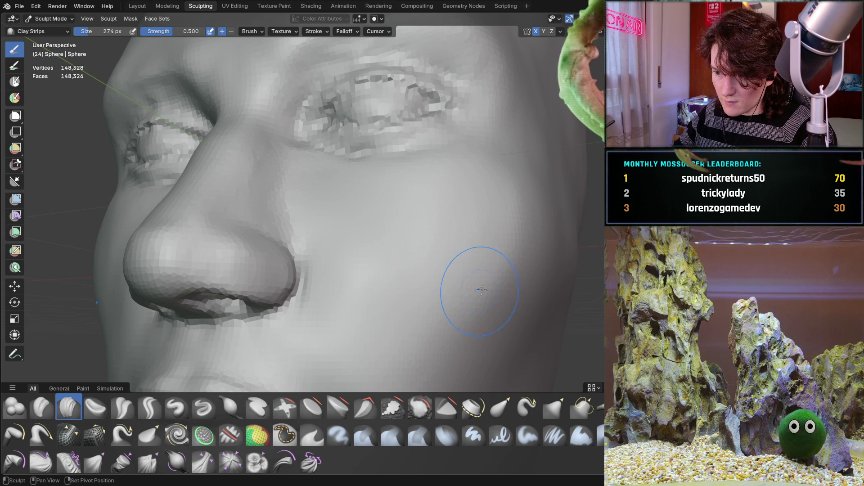
pyautogui.scroll(-4, 509, 170)
pyautogui.moveTo(509, 170)
pyautogui.mouseDown(button='middle')
pyautogui.moveTo(463, 242)
pyautogui.moveTo(438, 235)
pyautogui.moveTo(458, 253)
pyautogui.moveTo(513, 245)
pyautogui.moveTo(459, 219)
pyautogui.moveTo(386, 251)
pyautogui.moveTo(360, 288)
pyautogui.moveTo(363, 253)
pyautogui.moveTo(384, 261)
pyautogui.moveTo(377, 271)
pyautogui.moveTo(377, 250)
pyautogui.moveTo(279, 243)
pyautogui.moveTo(325, 288)
pyautogui.moveTo(355, 275)
pyautogui.mouseUp(button='middle')
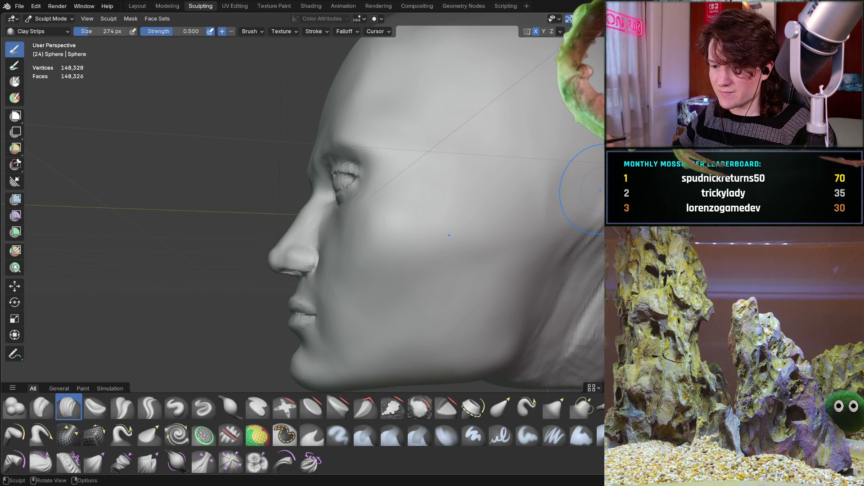
pyautogui.scroll(5, 269, 308)
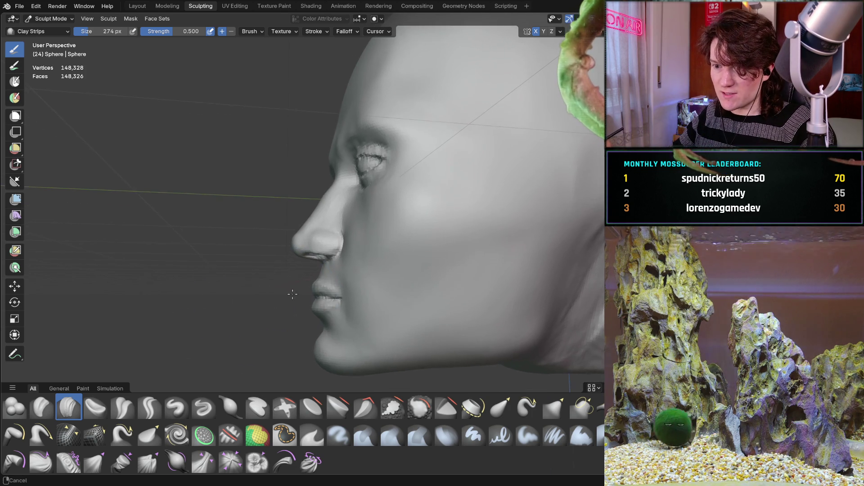
pyautogui.moveTo(315, 229)
pyautogui.mouseDown(button='middle')
pyautogui.moveTo(346, 242)
pyautogui.moveTo(333, 241)
pyautogui.mouseUp(button='middle')
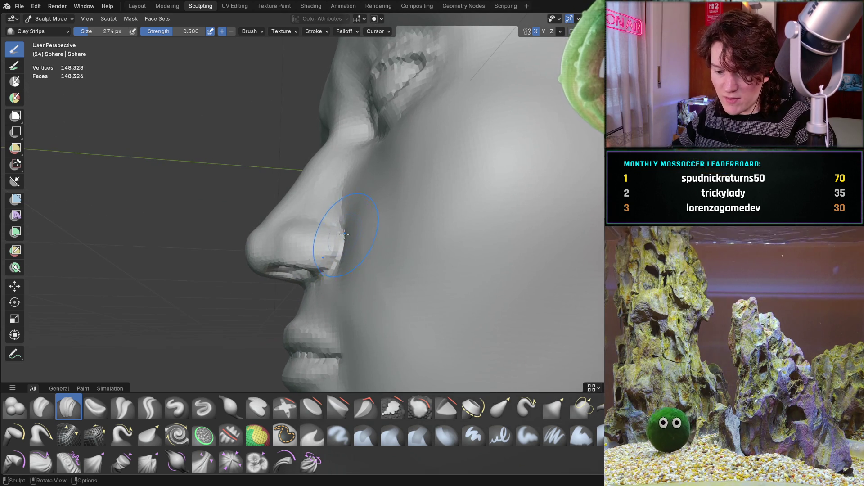
# Step: With the Grab brush, nudge the nostril wings into shape, viewing from below, front and side
pyautogui.press('g')
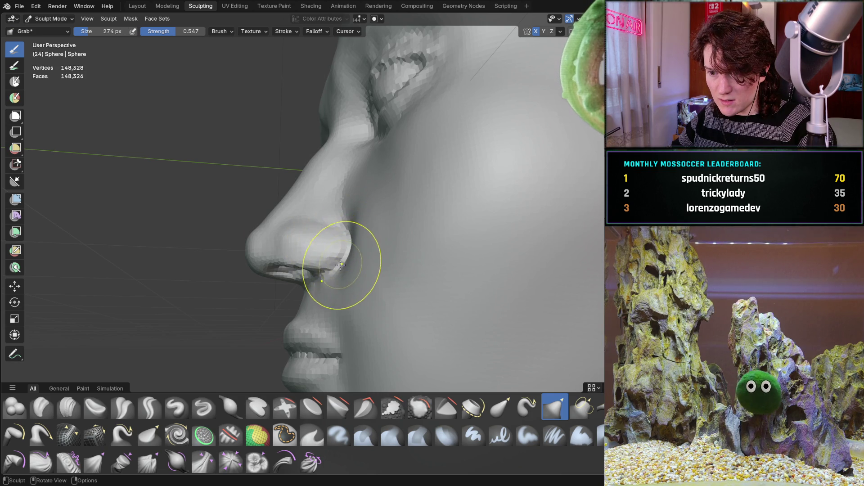
pyautogui.moveTo(333, 267)
pyautogui.mouseDown(button='middle')
pyautogui.moveTo(388, 246)
pyautogui.moveTo(271, 170)
pyautogui.moveTo(341, 227)
pyautogui.mouseUp(button='middle')
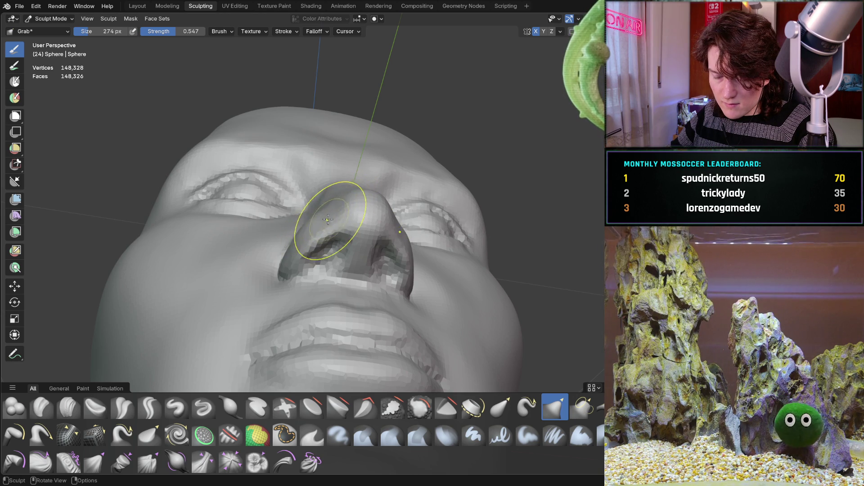
pyautogui.moveTo(330, 220); pyautogui.dragTo(312, 204, button='middle')
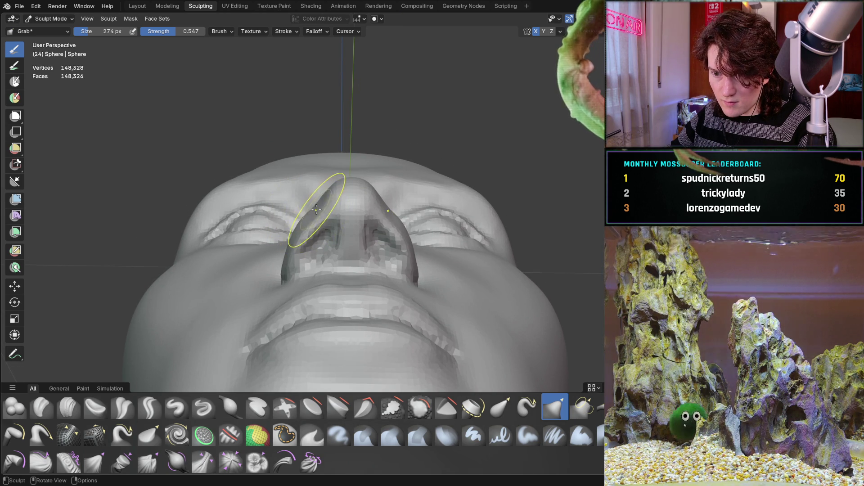
pyautogui.moveTo(316, 209)
pyautogui.mouseDown(button='middle')
pyautogui.moveTo(249, 244)
pyautogui.moveTo(318, 217)
pyautogui.moveTo(330, 252)
pyautogui.mouseUp(button='middle')
pyautogui.moveTo(396, 241)
pyautogui.mouseDown(button='middle')
pyautogui.moveTo(328, 235)
pyautogui.moveTo(406, 264)
pyautogui.moveTo(299, 251)
pyautogui.moveTo(263, 194)
pyautogui.mouseUp(button='middle')
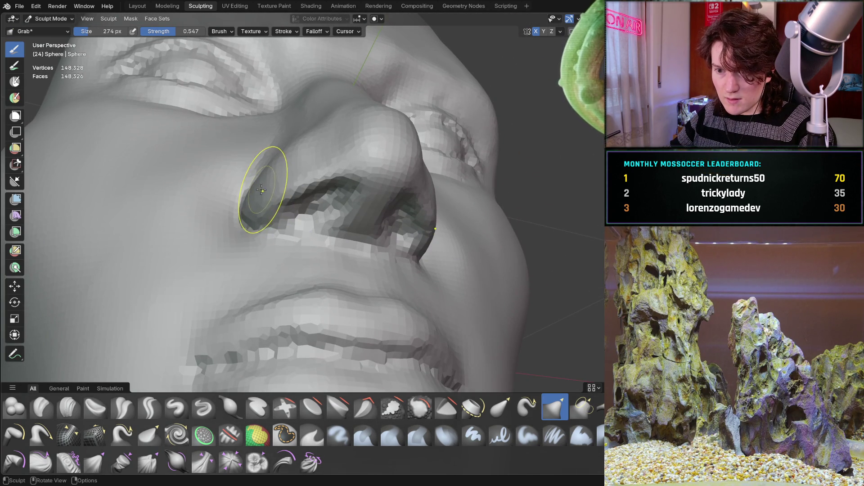
pyautogui.moveTo(293, 164)
pyautogui.mouseDown(button='middle')
pyautogui.moveTo(270, 133)
pyautogui.moveTo(268, 190)
pyautogui.moveTo(282, 171)
pyautogui.mouseUp(button='middle')
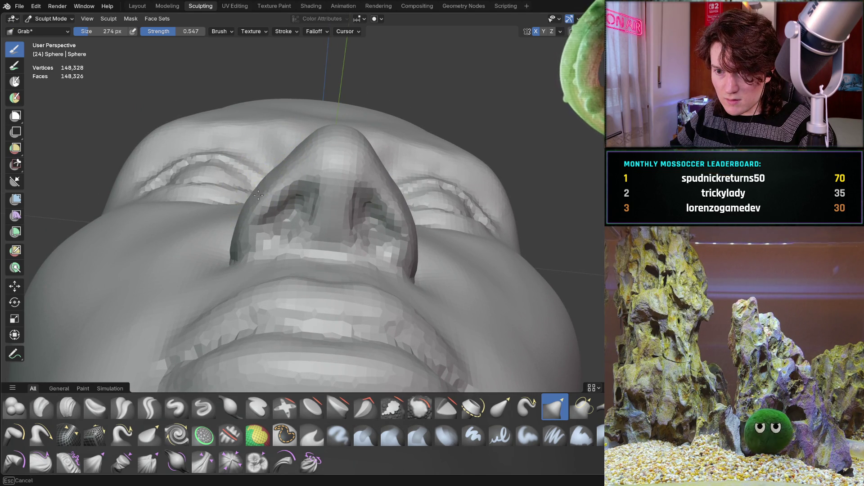
pyautogui.moveTo(262, 197)
pyautogui.mouseDown(button='middle')
pyautogui.moveTo(174, 241)
pyautogui.moveTo(305, 251)
pyautogui.moveTo(257, 145)
pyautogui.moveTo(278, 209)
pyautogui.moveTo(250, 231)
pyautogui.moveTo(298, 200)
pyautogui.mouseUp(button='middle')
pyautogui.scroll(5, 298, 199)
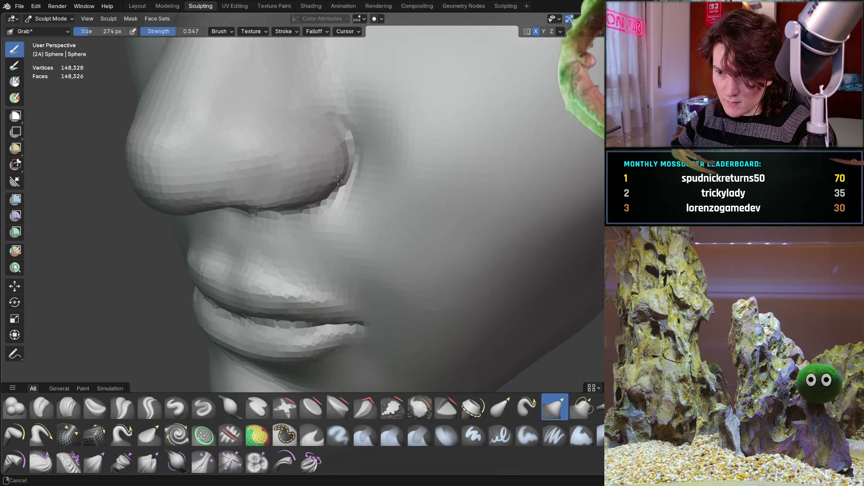
pyautogui.keyDown('shift'); pyautogui.moveTo(180, 270); pyautogui.dragTo(90, 399, button='middle'); pyautogui.keyUp('shift')
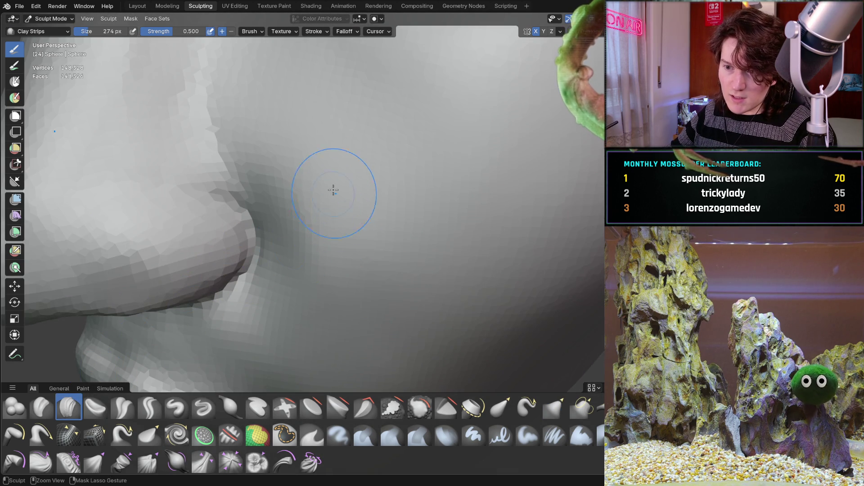
# Step: Lay Clay Strips strokes on the cheek beside the nose, viewed in profile and front
pyautogui.moveTo(361, 329); pyautogui.dragTo(283, 284, button='middle')
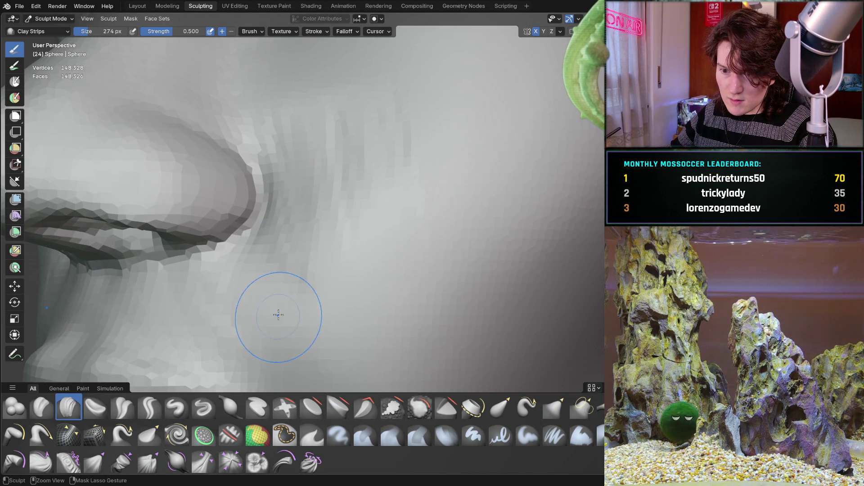
pyautogui.scroll(-5, 308, 232)
pyautogui.moveTo(300, 238); pyautogui.dragTo(322, 274, button='middle')
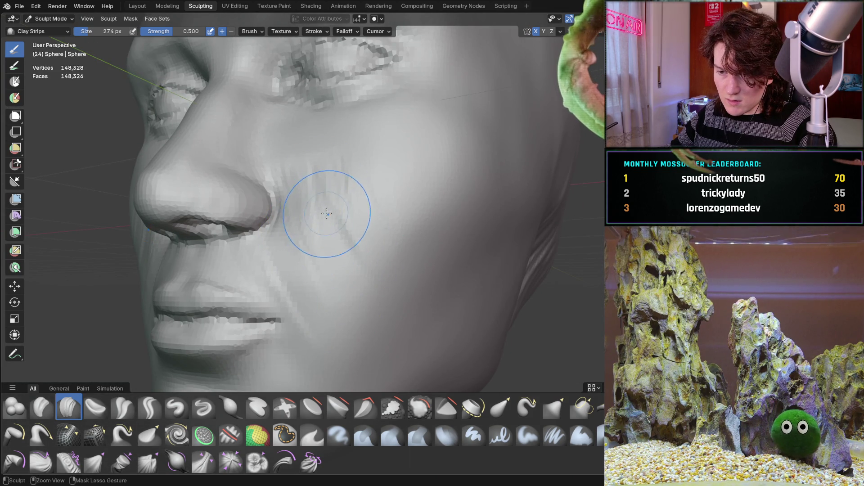
pyautogui.scroll(4, 316, 181)
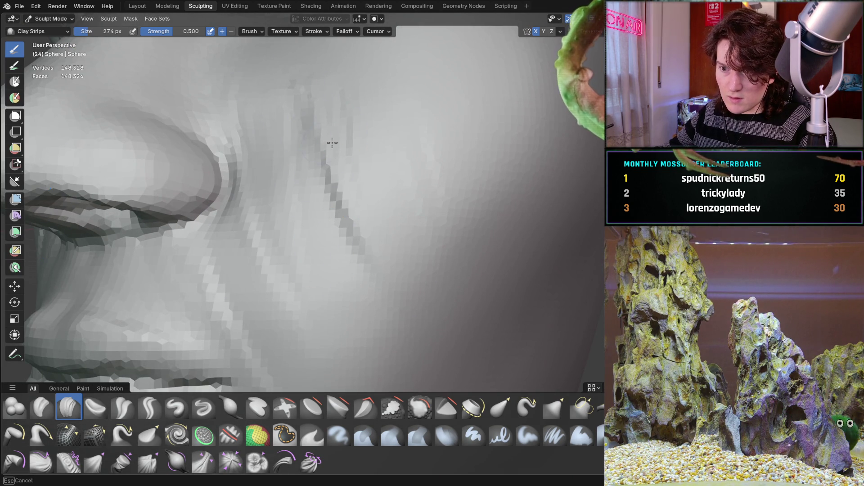
pyautogui.scroll(-5, 285, 310)
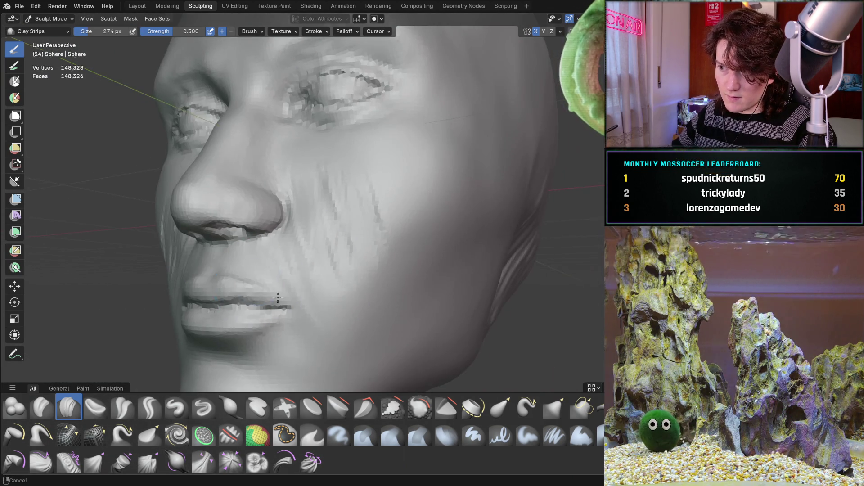
pyautogui.moveTo(318, 270)
pyautogui.mouseDown(button='middle')
pyautogui.moveTo(265, 261)
pyautogui.moveTo(295, 203)
pyautogui.mouseUp(button='middle')
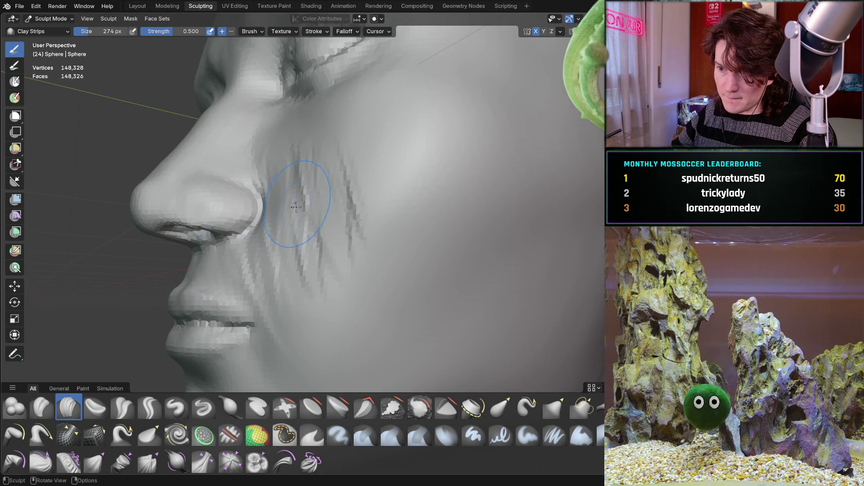
pyautogui.moveTo(290, 234); pyautogui.dragTo(315, 276, button='middle')
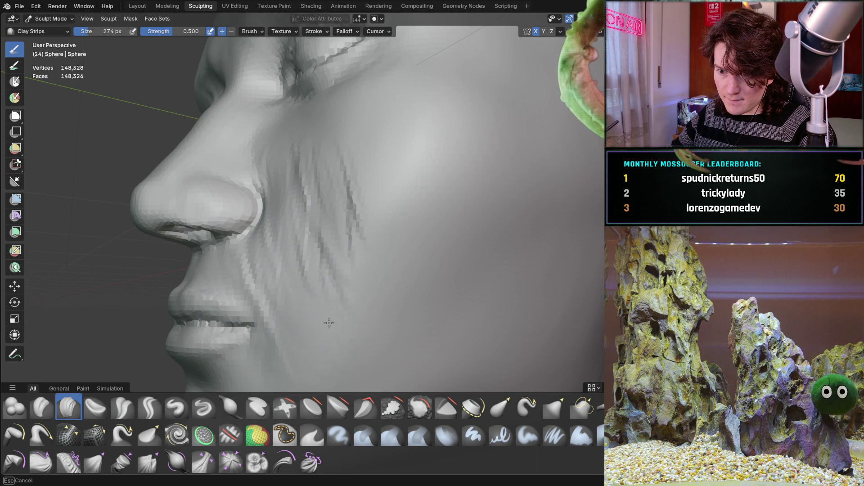
pyautogui.moveTo(366, 203); pyautogui.dragTo(344, 221)
pyautogui.moveTo(283, 146)
pyautogui.mouseDown(button='middle')
pyautogui.moveTo(271, 149)
pyautogui.moveTo(315, 153)
pyautogui.moveTo(288, 159)
pyautogui.moveTo(296, 162)
pyautogui.mouseUp(button='middle')
pyautogui.moveTo(297, 162); pyautogui.dragTo(285, 160)
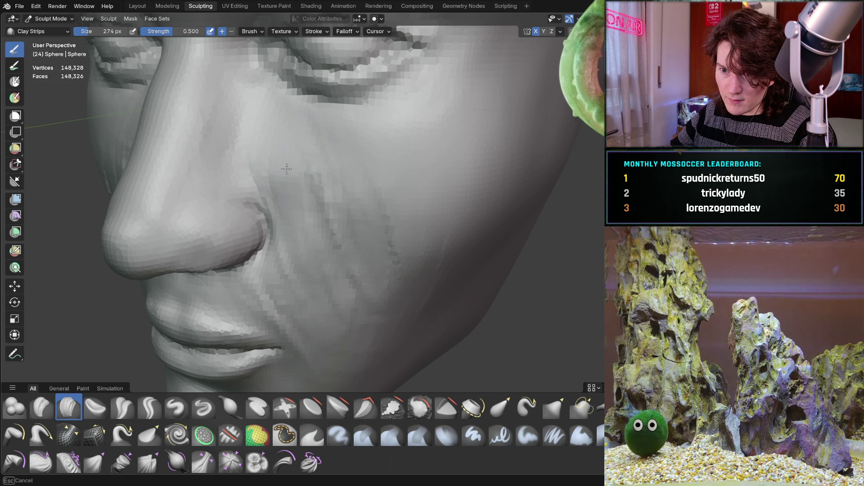
pyautogui.moveTo(302, 222)
pyautogui.mouseDown()
pyautogui.moveTo(318, 183)
pyautogui.moveTo(315, 155)
pyautogui.mouseUp()
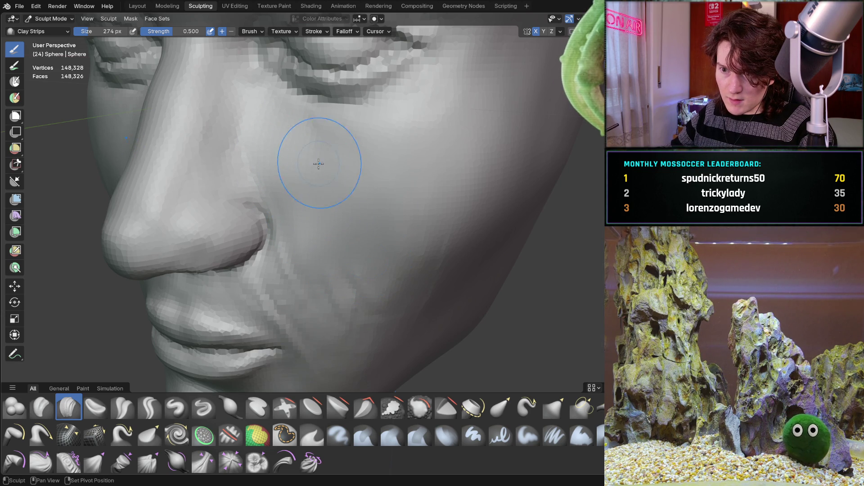
# Step: Inspect the nose, cheek and lip surface up close, ending on a frontal face view
pyautogui.moveTo(330, 191); pyautogui.dragTo(381, 165, button='middle')
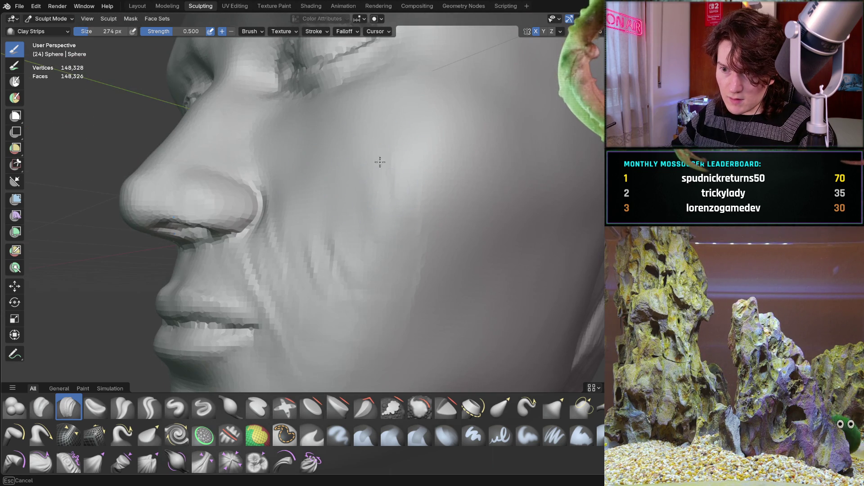
pyautogui.moveTo(315, 299)
pyautogui.keyDown('ctrl'); pyautogui.mouseDown(button='middle')
pyautogui.moveTo(314, 241)
pyautogui.moveTo(248, 227)
pyautogui.mouseUp(button='middle'); pyautogui.keyUp('ctrl')
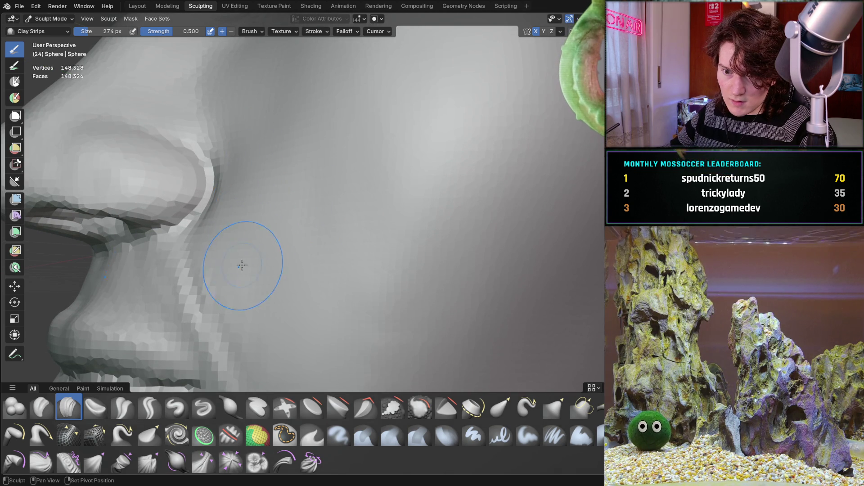
pyautogui.moveTo(205, 276)
pyautogui.keyDown('ctrl'); pyautogui.mouseDown(button='middle')
pyautogui.moveTo(295, 245)
pyautogui.moveTo(245, 293)
pyautogui.moveTo(289, 262)
pyautogui.moveTo(233, 258)
pyautogui.moveTo(251, 187)
pyautogui.moveTo(247, 293)
pyautogui.moveTo(245, 213)
pyautogui.mouseUp(button='middle'); pyautogui.keyUp('ctrl')
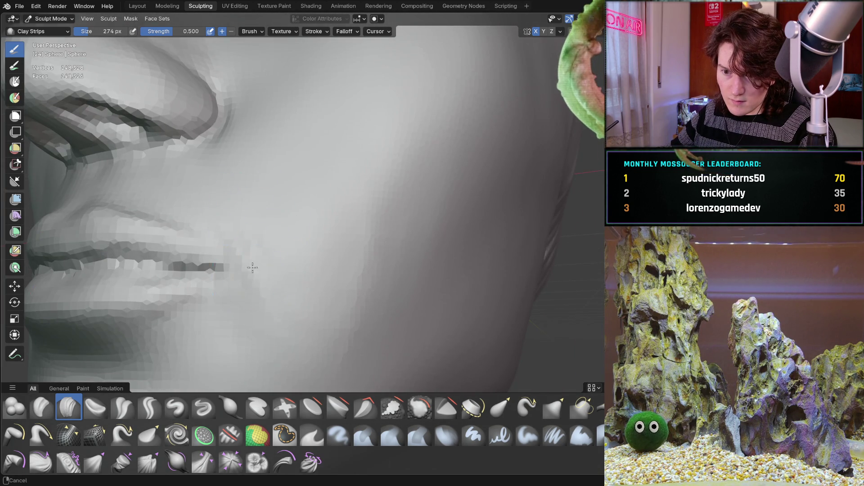
pyautogui.keyDown('ctrl'); pyautogui.moveTo(254, 276); pyautogui.dragTo(204, 207, button='middle'); pyautogui.keyUp('ctrl')
pyautogui.moveTo(207, 325)
pyautogui.keyDown('ctrl'); pyautogui.mouseDown(button='middle')
pyautogui.moveTo(257, 252)
pyautogui.moveTo(374, 191)
pyautogui.moveTo(346, 341)
pyautogui.mouseUp(button='middle'); pyautogui.keyUp('ctrl')
pyautogui.moveTo(425, 174)
pyautogui.mouseDown(button='middle')
pyautogui.moveTo(344, 241)
pyautogui.moveTo(396, 235)
pyautogui.moveTo(410, 221)
pyautogui.moveTo(367, 212)
pyautogui.moveTo(309, 222)
pyautogui.moveTo(300, 188)
pyautogui.moveTo(310, 244)
pyautogui.moveTo(299, 169)
pyautogui.mouseUp(button='middle')
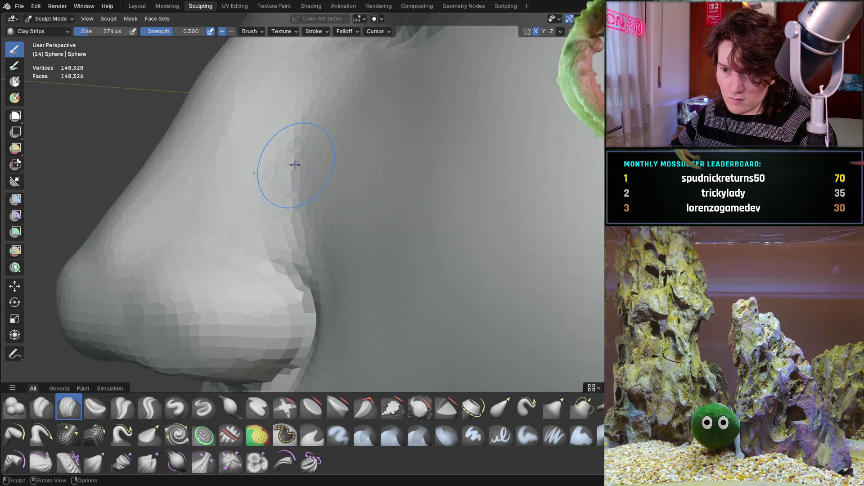
# Step: Switch to the Grab brush and enlarge it to 452 px
pyautogui.hotkey('shift', 't')
pyautogui.press('f')
pyautogui.click(314, 175)
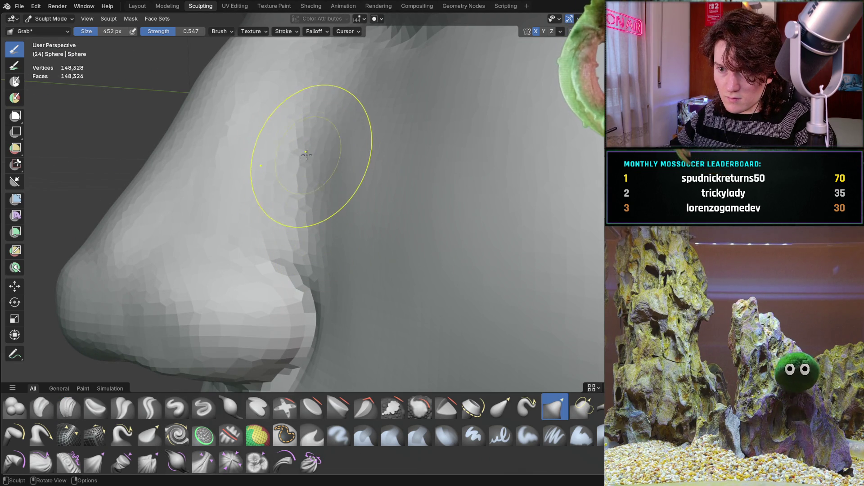
# Step: Pull the cheek beside the nose down and right, checking from front and side
pyautogui.moveTo(326, 133); pyautogui.dragTo(339, 215)
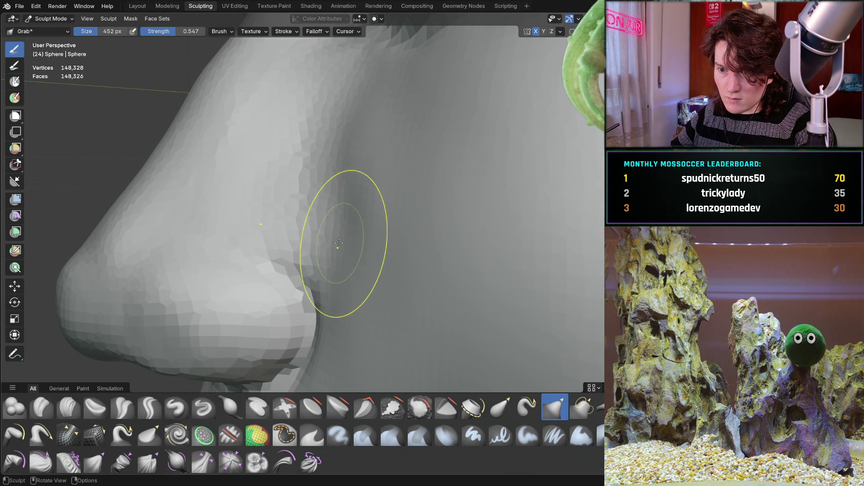
pyautogui.moveTo(343, 167); pyautogui.dragTo(357, 150)
pyautogui.moveTo(357, 150)
pyautogui.mouseDown(button='middle')
pyautogui.moveTo(393, 182)
pyautogui.moveTo(380, 178)
pyautogui.moveTo(343, 209)
pyautogui.moveTo(331, 207)
pyautogui.mouseUp(button='middle')
pyautogui.scroll(8, 331, 207)
pyautogui.moveTo(380, 170); pyautogui.dragTo(368, 184)
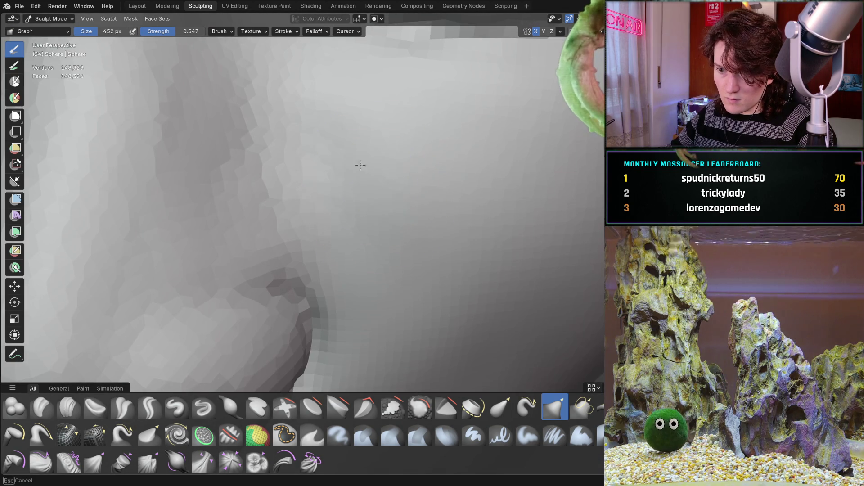
pyautogui.scroll(-5, 394, 265)
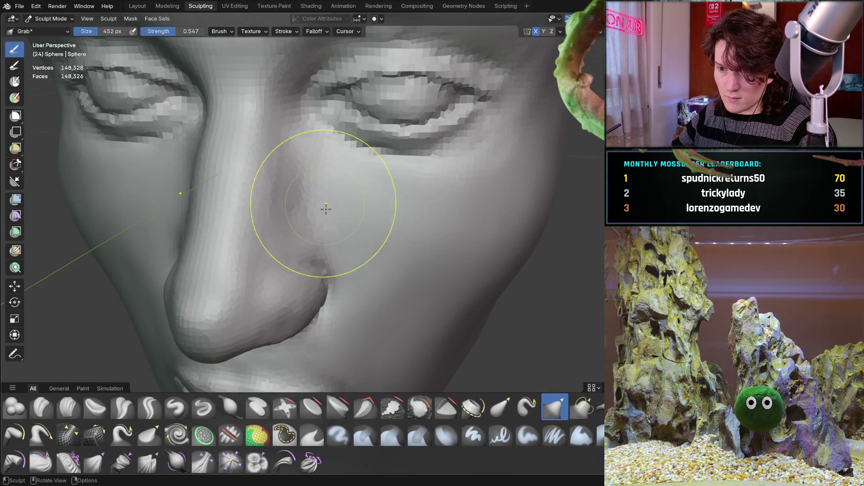
pyautogui.moveTo(324, 199); pyautogui.dragTo(264, 185, button='middle')
pyautogui.moveTo(334, 217)
pyautogui.mouseDown(button='middle')
pyautogui.moveTo(328, 225)
pyautogui.moveTo(358, 193)
pyautogui.mouseUp(button='middle')
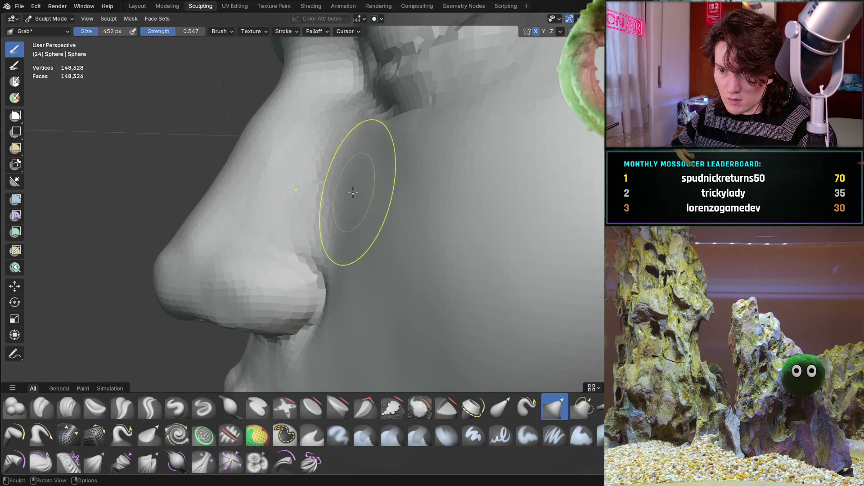
pyautogui.moveTo(382, 162)
pyautogui.mouseDown(button='middle')
pyautogui.moveTo(356, 203)
pyautogui.moveTo(357, 155)
pyautogui.moveTo(354, 186)
pyautogui.moveTo(332, 145)
pyautogui.moveTo(347, 191)
pyautogui.moveTo(320, 197)
pyautogui.mouseUp(button='middle')
pyautogui.scroll(5, 357, 154)
pyautogui.scroll(4, 280, 194)
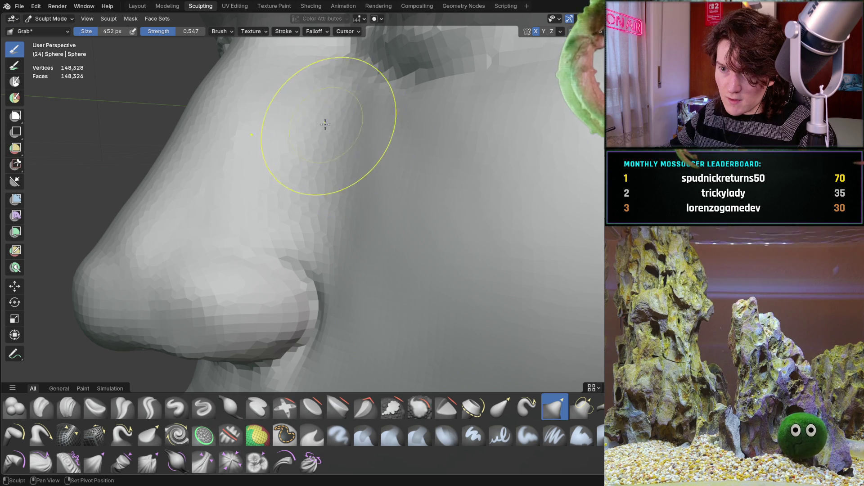
# Step: Pull the cheek surface beside the nostril, checking front, left profile and from below
pyautogui.moveTo(332, 196); pyautogui.dragTo(334, 198)
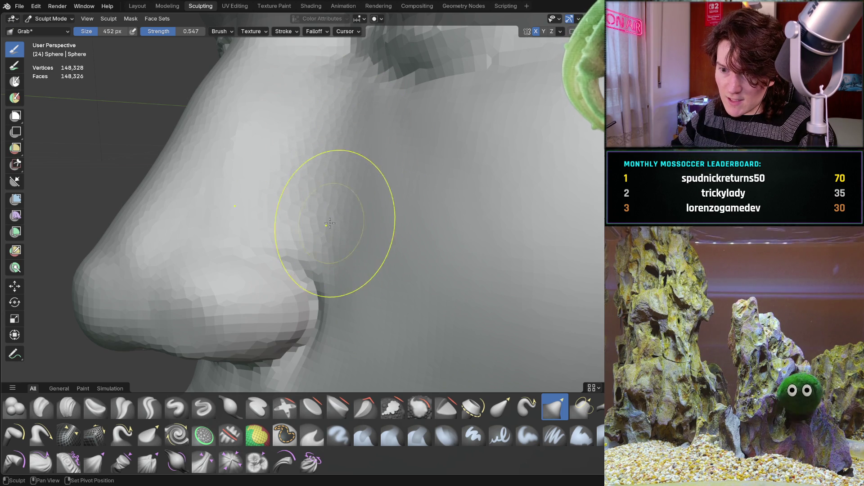
pyautogui.moveTo(331, 112)
pyautogui.mouseDown(button='middle')
pyautogui.moveTo(332, 188)
pyautogui.moveTo(474, 183)
pyautogui.moveTo(342, 193)
pyautogui.mouseUp(button='middle')
pyautogui.scroll(-3, 324, 251)
pyautogui.moveTo(288, 273)
pyautogui.mouseDown(button='middle')
pyautogui.moveTo(231, 241)
pyautogui.moveTo(327, 253)
pyautogui.mouseUp(button='middle')
pyautogui.scroll(5, 327, 252)
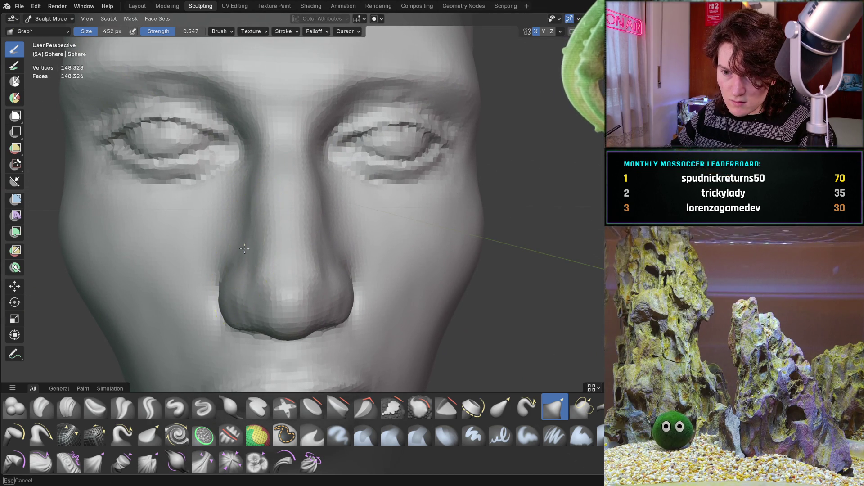
pyautogui.moveTo(284, 217)
pyautogui.mouseDown(button='middle')
pyautogui.moveTo(326, 191)
pyautogui.moveTo(312, 171)
pyautogui.moveTo(269, 225)
pyautogui.moveTo(311, 145)
pyautogui.moveTo(366, 131)
pyautogui.moveTo(376, 115)
pyautogui.moveTo(339, 188)
pyautogui.moveTo(338, 178)
pyautogui.mouseUp(button='middle')
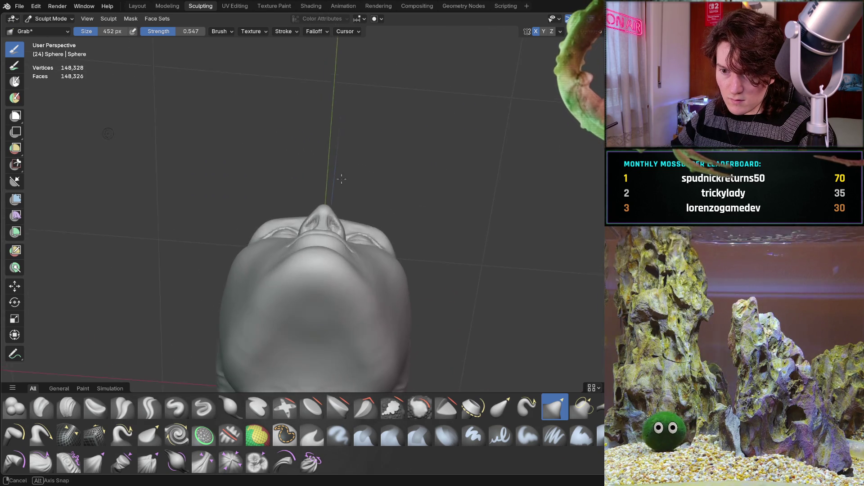
# Step: Review the nose tip and nostrils from underneath, then reorient to a front view
pyautogui.scroll(5, 315, 149)
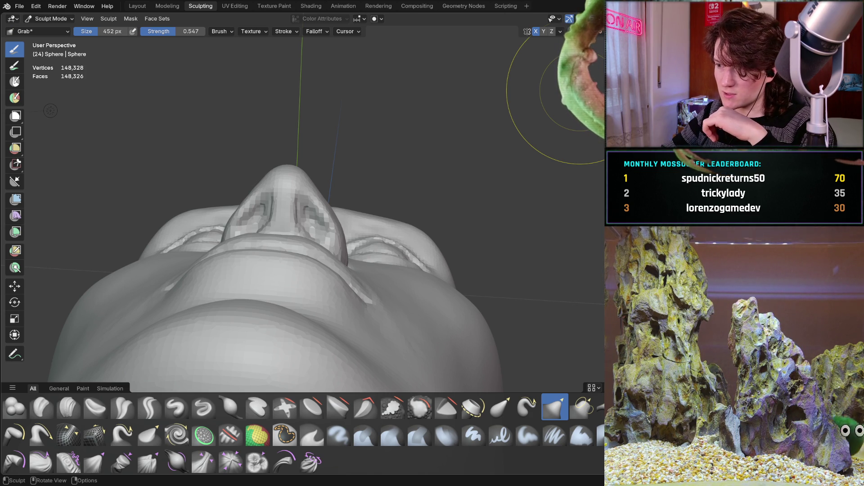
pyautogui.moveTo(270, 271)
pyautogui.mouseDown(button='middle')
pyautogui.moveTo(289, 247)
pyautogui.moveTo(275, 234)
pyautogui.moveTo(273, 268)
pyautogui.moveTo(228, 247)
pyautogui.moveTo(255, 231)
pyautogui.moveTo(282, 241)
pyautogui.moveTo(279, 221)
pyautogui.moveTo(273, 227)
pyautogui.mouseUp(button='middle')
pyautogui.scroll(3, 280, 216)
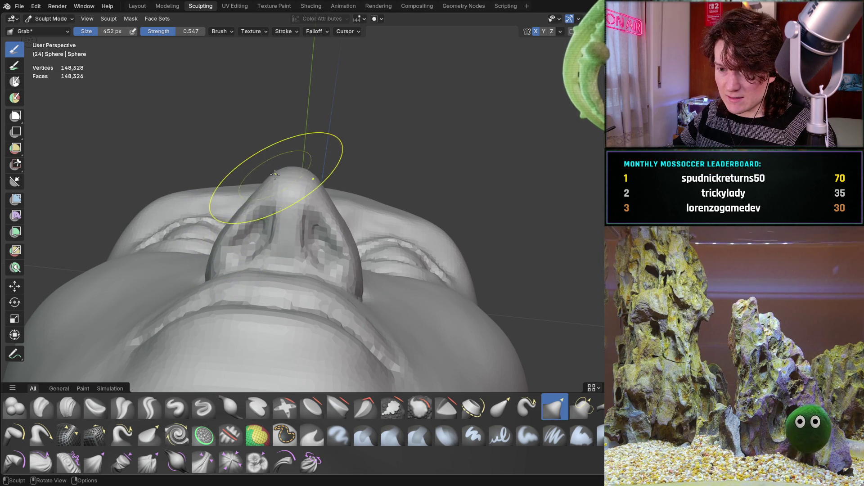
pyautogui.moveTo(277, 170)
pyautogui.mouseDown(button='middle')
pyautogui.moveTo(270, 203)
pyautogui.moveTo(208, 265)
pyautogui.moveTo(290, 270)
pyautogui.moveTo(284, 222)
pyautogui.moveTo(367, 187)
pyautogui.moveTo(441, 217)
pyautogui.mouseUp(button='middle')
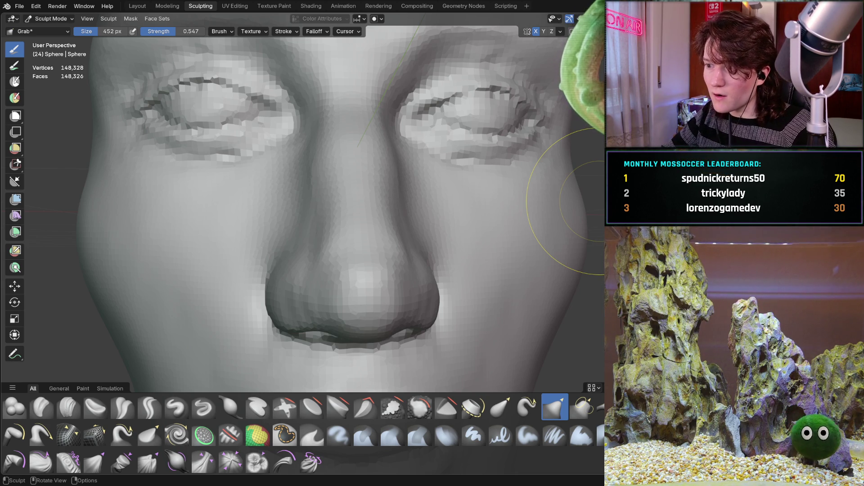
pyautogui.moveTo(290, 251)
pyautogui.mouseDown(button='middle')
pyautogui.moveTo(290, 280)
pyautogui.moveTo(280, 264)
pyautogui.moveTo(272, 285)
pyautogui.moveTo(276, 260)
pyautogui.moveTo(329, 290)
pyautogui.mouseUp(button='middle')
# Step: Reduce the Grab brush to 352 px and orbit around the nose
pyautogui.press('f')
pyautogui.click(319, 293)
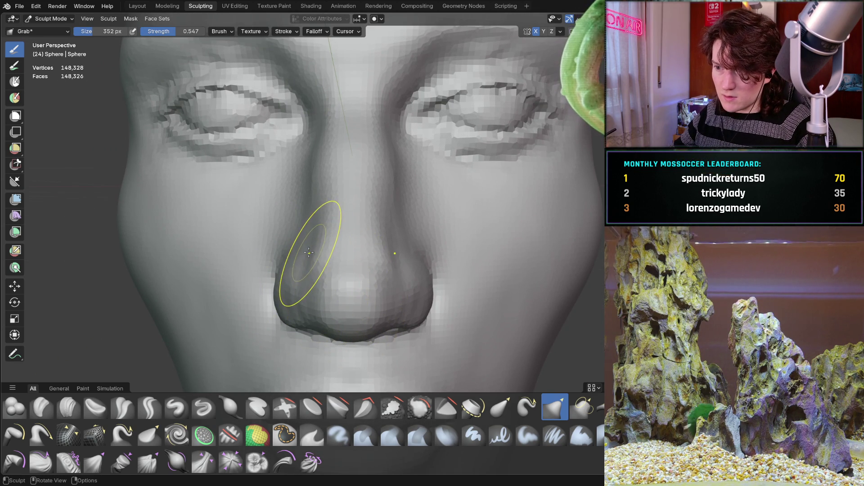
pyautogui.moveTo(306, 248)
pyautogui.mouseDown(button='middle')
pyautogui.moveTo(333, 261)
pyautogui.moveTo(308, 254)
pyautogui.moveTo(293, 183)
pyautogui.mouseUp(button='middle')
pyautogui.scroll(-2, 293, 183)
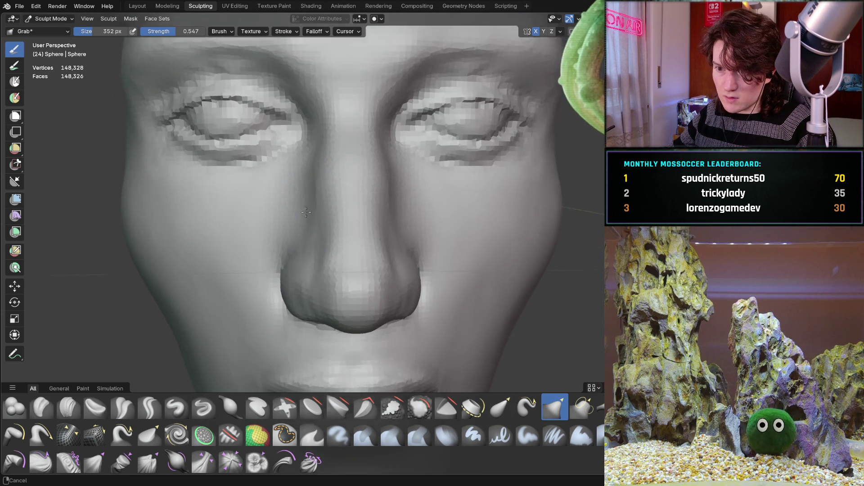
pyautogui.scroll(3, 297, 187)
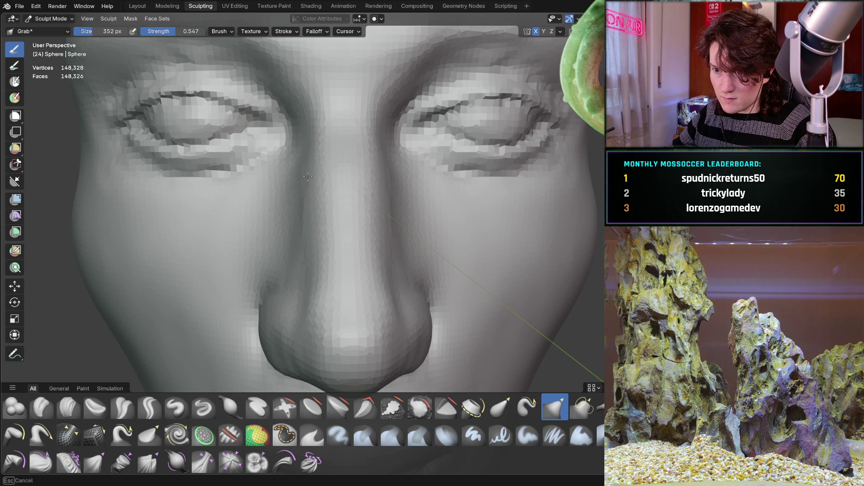
# Step: Refine the nose sides and nostril wing, checking from side, front and inside the nostril
pyautogui.moveTo(313, 219)
pyautogui.mouseDown(button='middle')
pyautogui.moveTo(226, 207)
pyautogui.moveTo(301, 230)
pyautogui.moveTo(309, 276)
pyautogui.mouseUp(button='middle')
pyautogui.scroll(3, 309, 277)
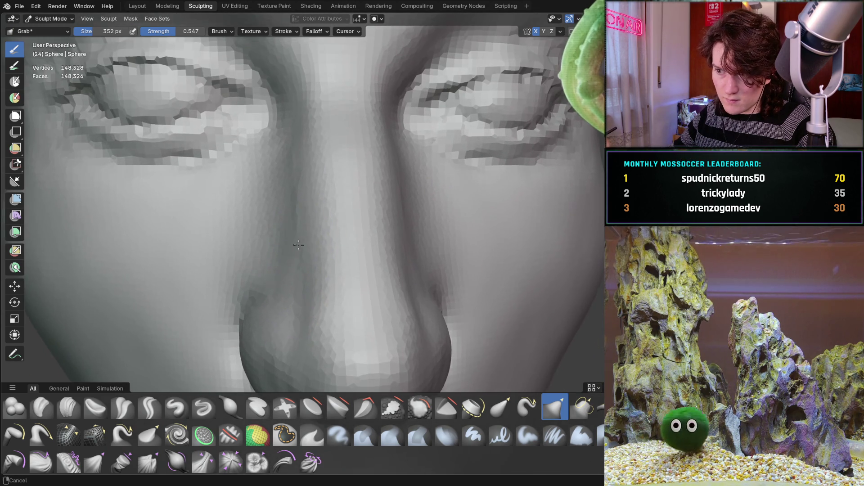
pyautogui.moveTo(375, 230)
pyautogui.mouseDown(button='middle')
pyautogui.moveTo(379, 206)
pyautogui.moveTo(383, 252)
pyautogui.moveTo(353, 271)
pyautogui.moveTo(347, 251)
pyautogui.moveTo(361, 237)
pyautogui.moveTo(315, 247)
pyautogui.moveTo(334, 260)
pyautogui.moveTo(356, 249)
pyautogui.mouseUp(button='middle')
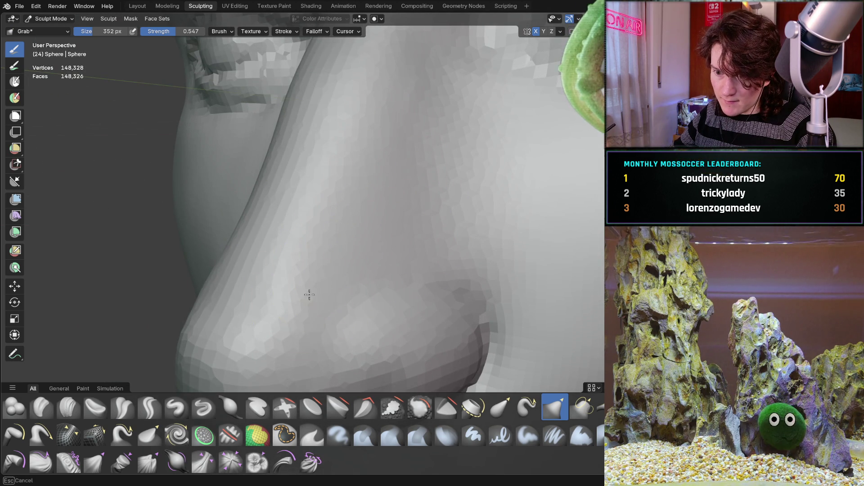
pyautogui.moveTo(321, 233)
pyautogui.mouseDown(button='middle')
pyautogui.moveTo(372, 243)
pyautogui.moveTo(392, 206)
pyautogui.moveTo(370, 272)
pyautogui.mouseUp(button='middle')
pyautogui.moveTo(393, 308); pyautogui.dragTo(342, 198, button='middle')
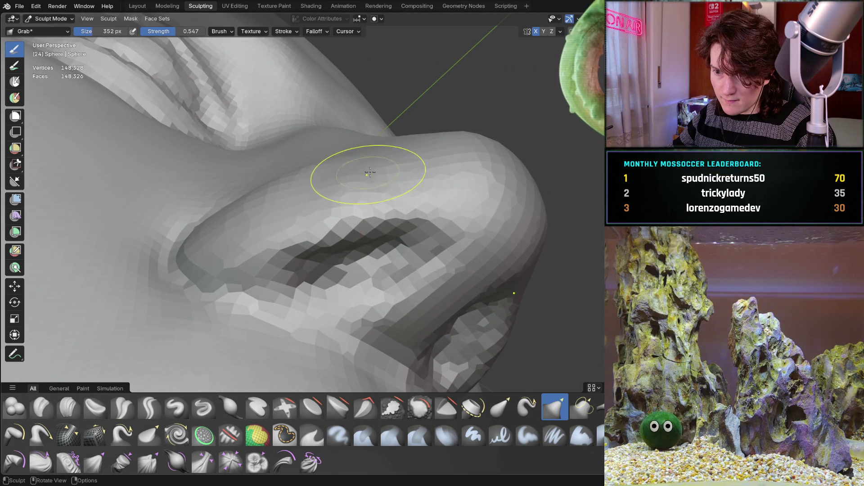
pyautogui.moveTo(371, 184)
pyautogui.mouseDown(button='middle')
pyautogui.moveTo(347, 274)
pyautogui.moveTo(325, 302)
pyautogui.moveTo(332, 237)
pyautogui.moveTo(318, 270)
pyautogui.moveTo(351, 264)
pyautogui.moveTo(271, 362)
pyautogui.mouseUp(button='middle')
# Step: Switch to Clay Strips and lay two clay strokes across the nostril wing
pyautogui.click(68, 408)
pyautogui.scroll(5, 350, 276)
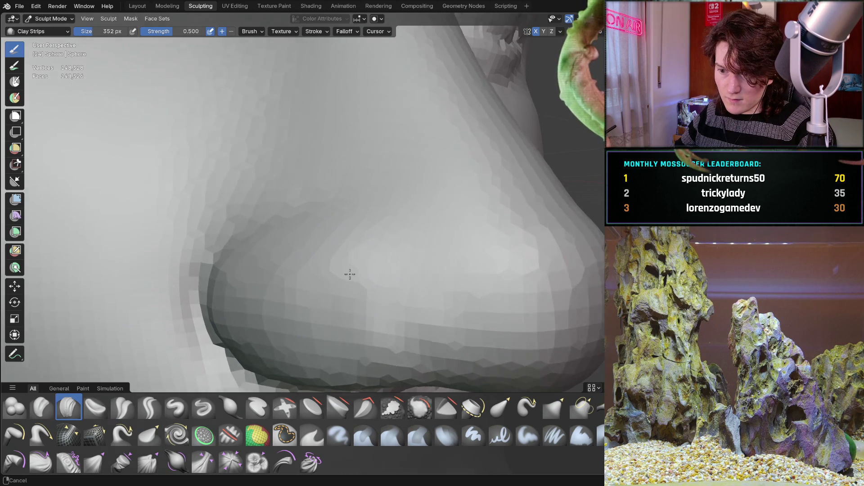
pyautogui.moveTo(322, 255)
pyautogui.mouseDown()
pyautogui.moveTo(423, 251)
pyautogui.moveTo(428, 260)
pyautogui.mouseUp()
pyautogui.moveTo(321, 274); pyautogui.dragTo(272, 245)
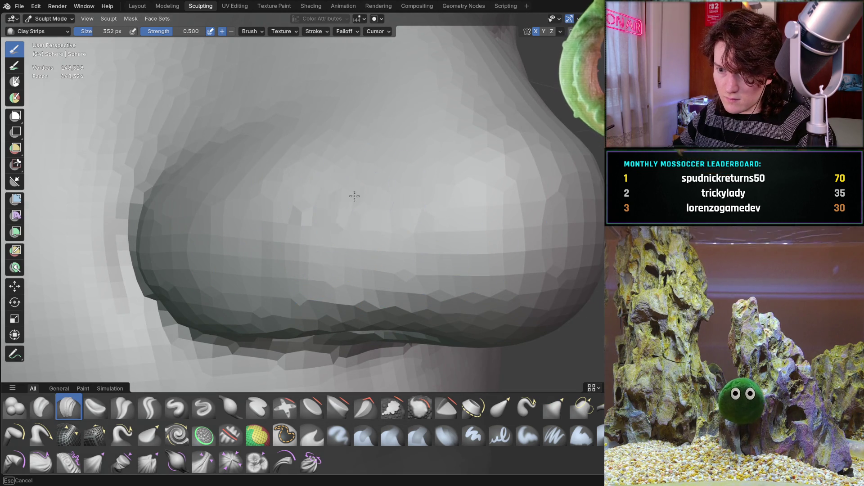
pyautogui.scroll(-6, 319, 194)
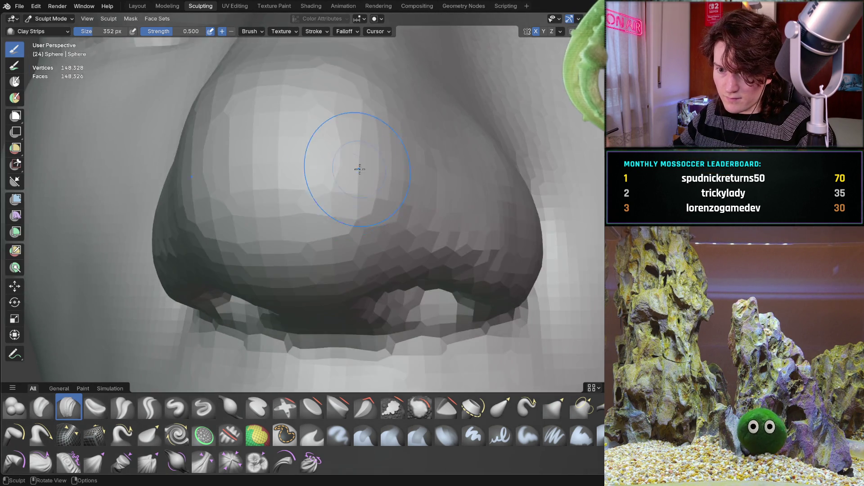
pyautogui.moveTo(319, 212)
pyautogui.mouseDown(button='middle')
pyautogui.moveTo(306, 234)
pyautogui.moveTo(316, 255)
pyautogui.moveTo(361, 224)
pyautogui.moveTo(278, 218)
pyautogui.moveTo(286, 225)
pyautogui.mouseUp(button='middle')
pyautogui.scroll(-5, 338, 235)
pyautogui.scroll(4, 288, 228)
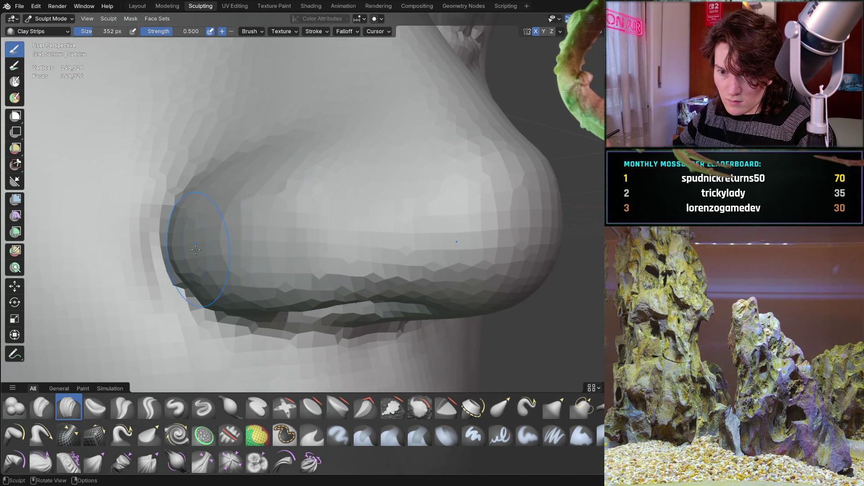
pyautogui.moveTo(196, 251); pyautogui.dragTo(196, 251, button='middle')
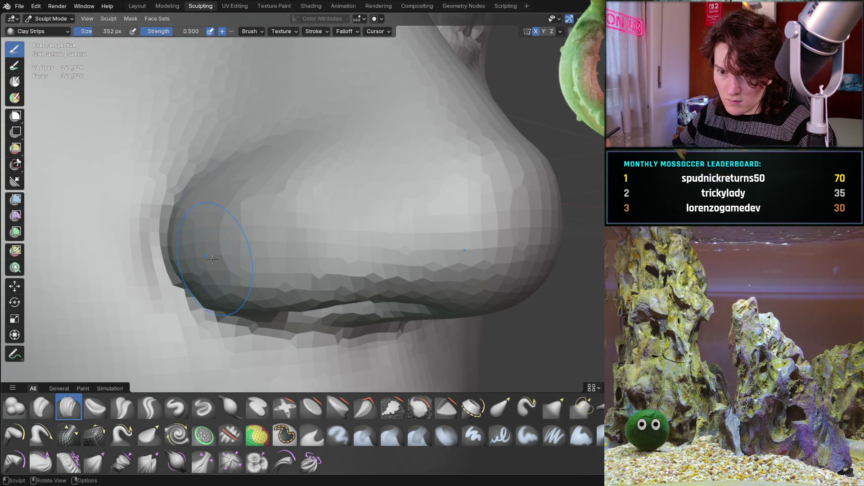
# Step: Check the nostril closely from below, then orbit to a frontal face view
pyautogui.moveTo(305, 247)
pyautogui.mouseDown(button='middle')
pyautogui.moveTo(277, 182)
pyautogui.moveTo(286, 207)
pyautogui.mouseUp(button='middle')
pyautogui.scroll(-5, 280, 194)
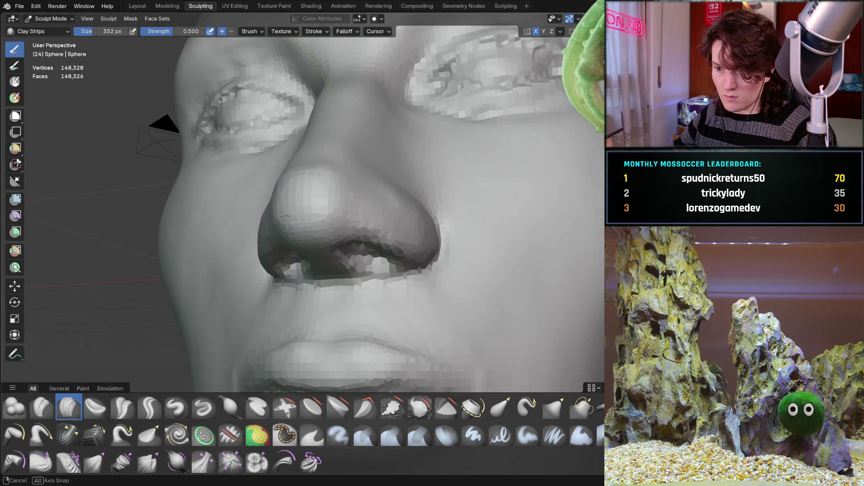
pyautogui.scroll(3, 317, 244)
pyautogui.keyDown('ctrl'); pyautogui.moveTo(317, 244); pyautogui.dragTo(382, 225, button='middle'); pyautogui.keyUp('ctrl')
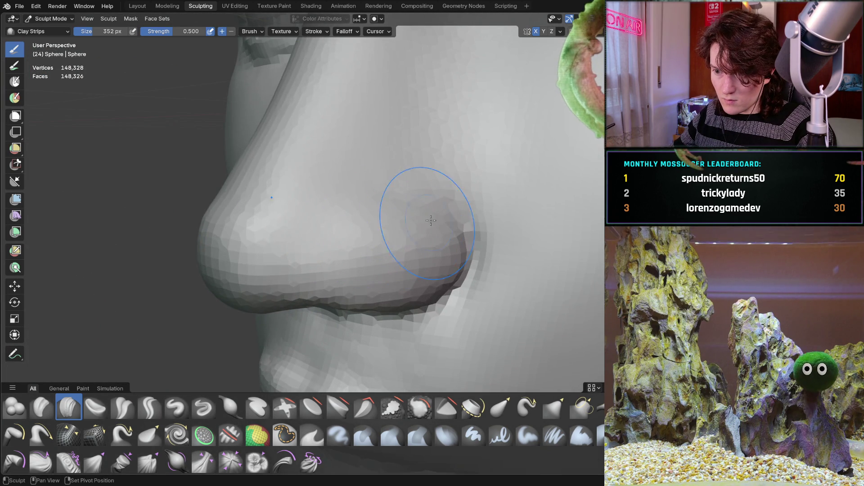
pyautogui.scroll(-5, 456, 172)
pyautogui.moveTo(456, 171)
pyautogui.mouseDown(button='middle')
pyautogui.moveTo(332, 225)
pyautogui.moveTo(394, 224)
pyautogui.moveTo(378, 212)
pyautogui.moveTo(357, 229)
pyautogui.moveTo(356, 220)
pyautogui.moveTo(321, 216)
pyautogui.moveTo(366, 223)
pyautogui.mouseUp(button='middle')
pyautogui.scroll(4, 367, 180)
# Step: Review the nose from the side and front, centring the tip, then view the whole face
pyautogui.moveTo(367, 180)
pyautogui.mouseDown(button='middle')
pyautogui.moveTo(356, 184)
pyautogui.moveTo(357, 195)
pyautogui.mouseUp(button='middle')
pyautogui.scroll(4, 357, 196)
pyautogui.moveTo(342, 149)
pyautogui.mouseDown(button='middle')
pyautogui.moveTo(380, 201)
pyautogui.moveTo(416, 195)
pyautogui.mouseUp(button='middle')
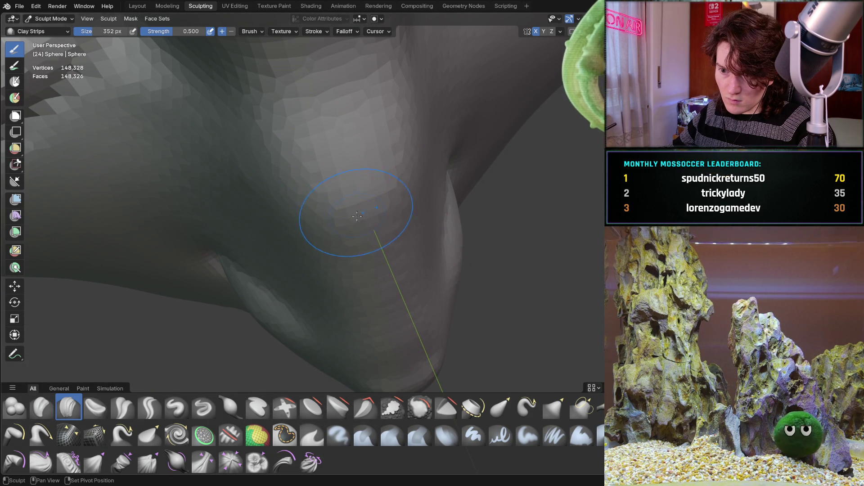
pyautogui.keyDown('shift'); pyautogui.moveTo(368, 352); pyautogui.dragTo(358, 243, button='middle'); pyautogui.keyUp('shift')
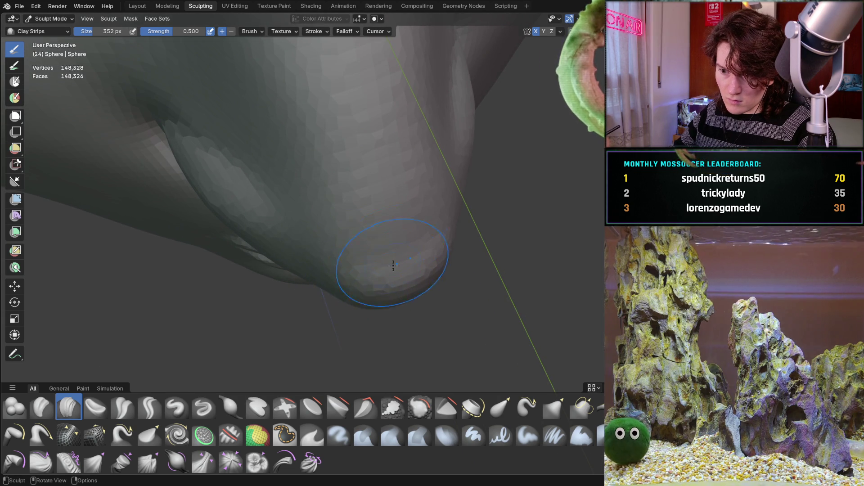
pyautogui.moveTo(386, 270); pyautogui.dragTo(362, 136, button='middle')
pyautogui.scroll(-5, 362, 136)
pyautogui.moveTo(342, 270)
pyautogui.mouseDown(button='middle')
pyautogui.moveTo(324, 261)
pyautogui.moveTo(352, 244)
pyautogui.moveTo(328, 270)
pyautogui.moveTo(232, 261)
pyautogui.moveTo(396, 252)
pyautogui.moveTo(392, 241)
pyautogui.moveTo(438, 256)
pyautogui.moveTo(320, 257)
pyautogui.moveTo(363, 212)
pyautogui.moveTo(307, 230)
pyautogui.moveTo(324, 221)
pyautogui.mouseUp(button='middle')
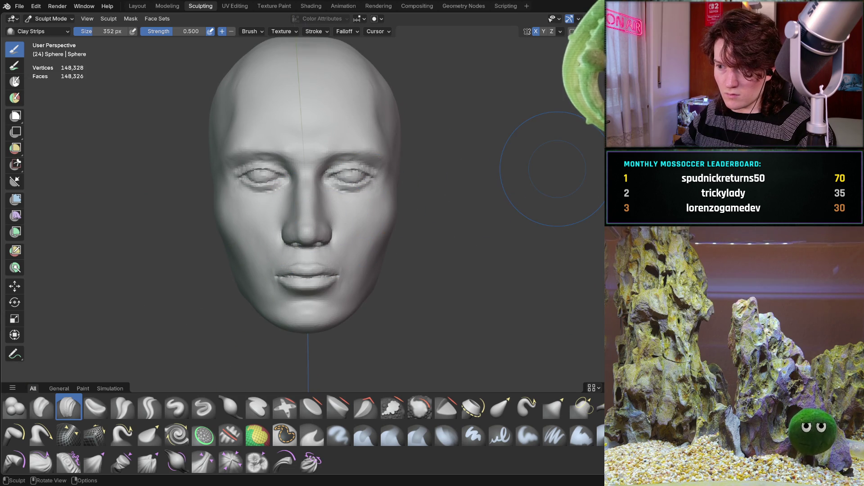
# Step: Switch from Clay Strips to Grab and tilt the view slightly to inspect the nose and mouth
pyautogui.moveTo(341, 221)
pyautogui.mouseDown(button='middle')
pyautogui.moveTo(337, 235)
pyautogui.moveTo(317, 238)
pyautogui.moveTo(324, 207)
pyautogui.mouseUp(button='middle')
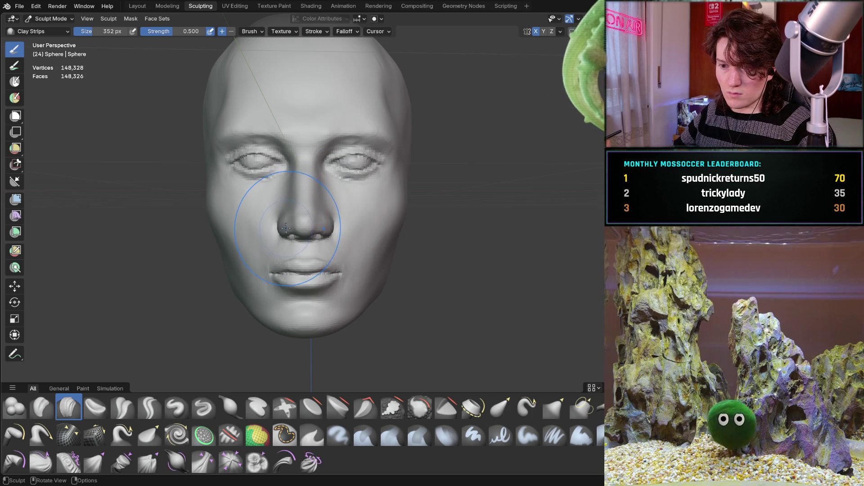
pyautogui.press('g')
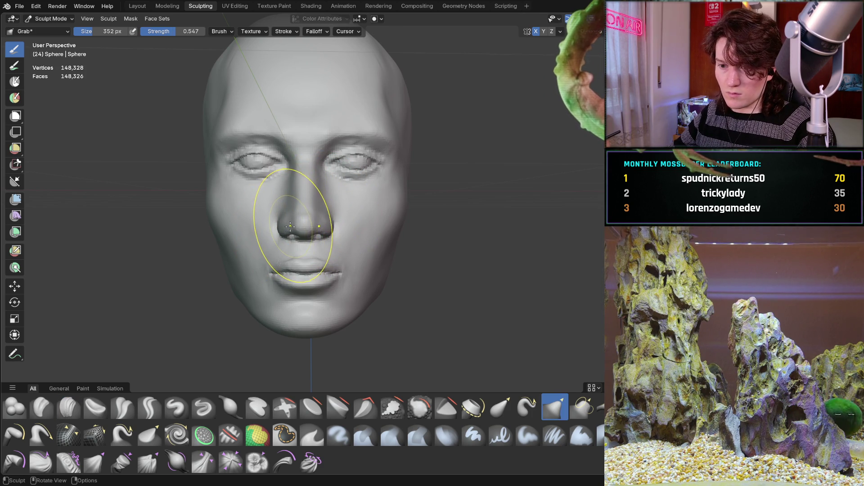
pyautogui.moveTo(289, 228); pyautogui.dragTo(292, 226, button='middle')
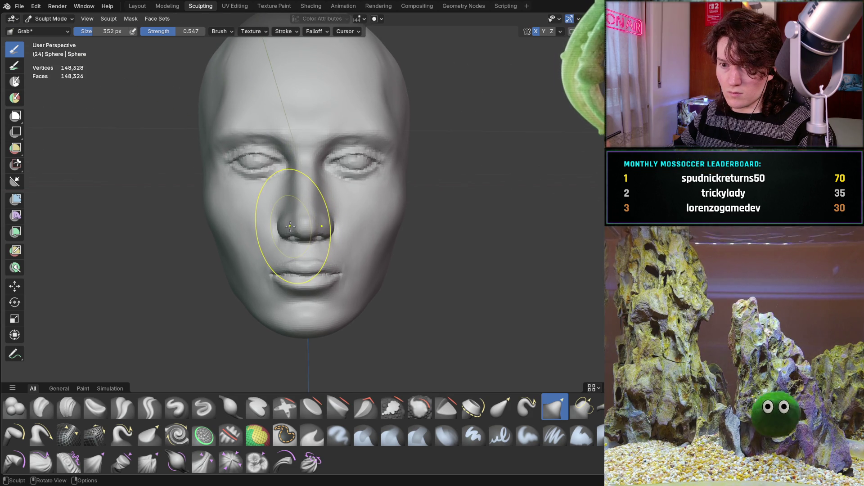
pyautogui.moveTo(287, 227); pyautogui.dragTo(288, 205, button='middle')
pyautogui.moveTo(287, 215)
pyautogui.mouseDown(button='middle')
pyautogui.moveTo(281, 209)
pyautogui.moveTo(295, 203)
pyautogui.mouseUp(button='middle')
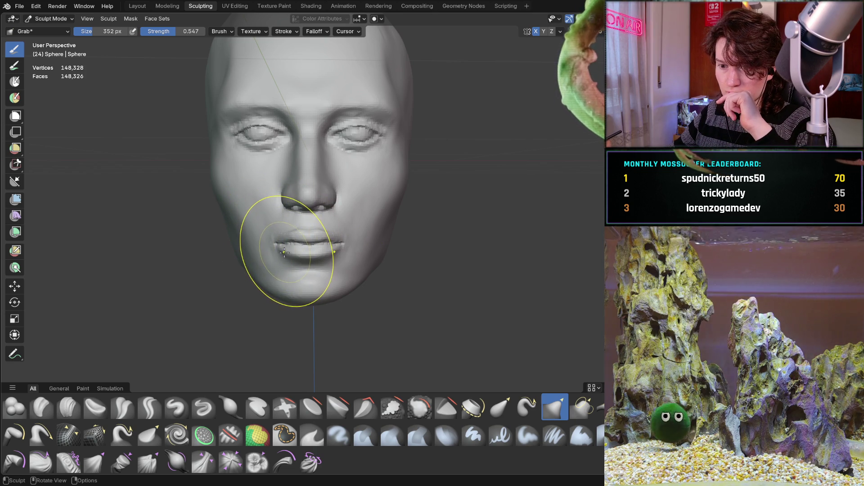
# Step: Shrink the Grab brush from 352 px to 246 px, then zoom toward the nose from a three-quarter view
pyautogui.press('f')
pyautogui.click(270, 243)
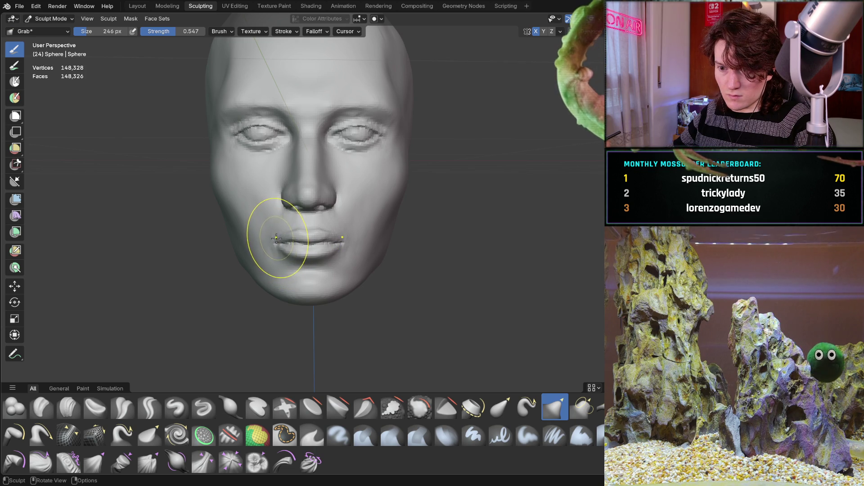
pyautogui.moveTo(352, 257)
pyautogui.mouseDown(button='middle')
pyautogui.moveTo(436, 234)
pyautogui.moveTo(460, 245)
pyautogui.moveTo(356, 237)
pyautogui.moveTo(256, 245)
pyautogui.moveTo(350, 249)
pyautogui.moveTo(353, 257)
pyautogui.mouseUp(button='middle')
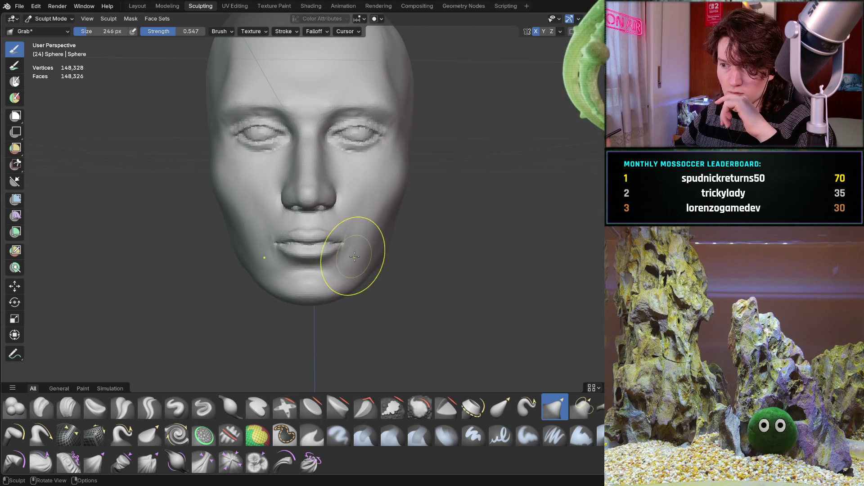
pyautogui.moveTo(325, 204); pyautogui.dragTo(347, 237, button='middle')
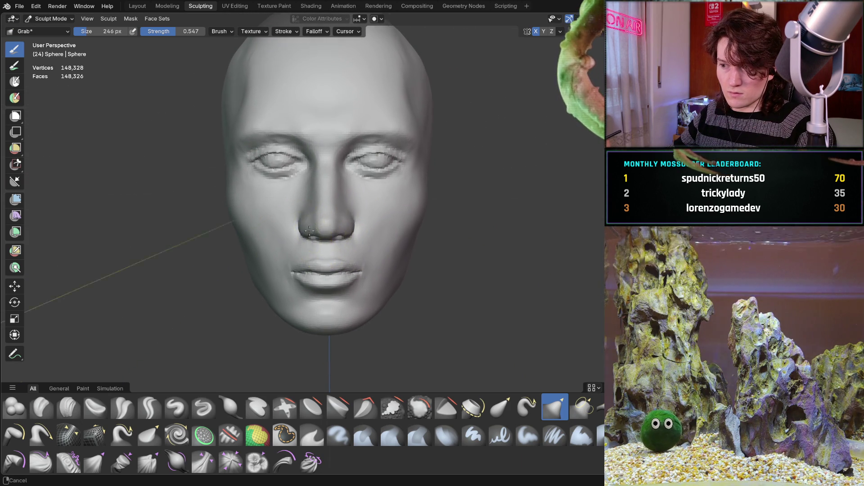
pyautogui.scroll(5, 257, 201)
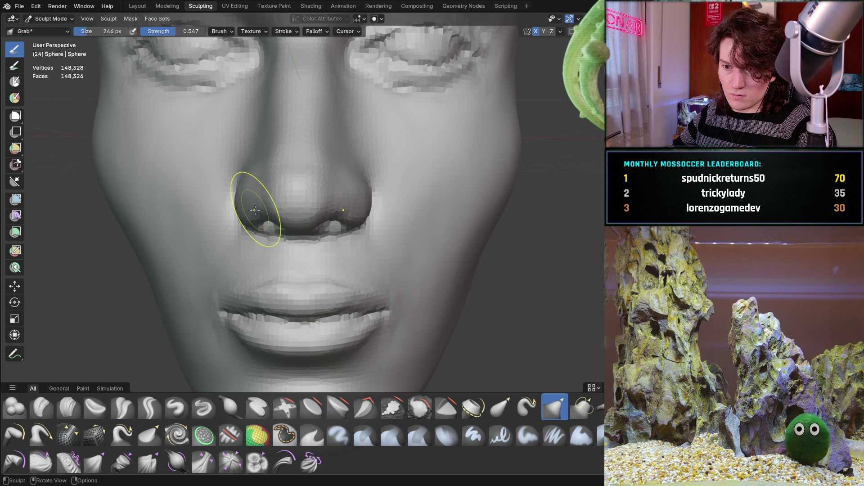
# Step: From a side view of the nose, pull the nostril wing into a more defined shape with Grab
pyautogui.moveTo(270, 207)
pyautogui.mouseDown(button='middle')
pyautogui.moveTo(264, 179)
pyautogui.moveTo(364, 210)
pyautogui.moveTo(262, 197)
pyautogui.moveTo(266, 181)
pyautogui.moveTo(243, 183)
pyautogui.mouseUp(button='middle')
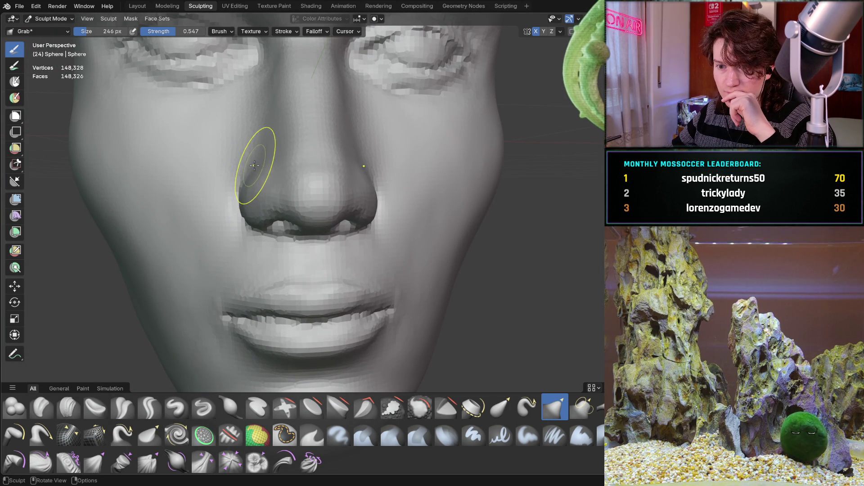
pyautogui.moveTo(269, 169)
pyautogui.mouseDown(button='middle')
pyautogui.moveTo(299, 188)
pyautogui.moveTo(242, 193)
pyautogui.moveTo(214, 179)
pyautogui.moveTo(306, 186)
pyautogui.moveTo(324, 177)
pyautogui.moveTo(299, 212)
pyautogui.mouseUp(button='middle')
pyautogui.scroll(2, 297, 197)
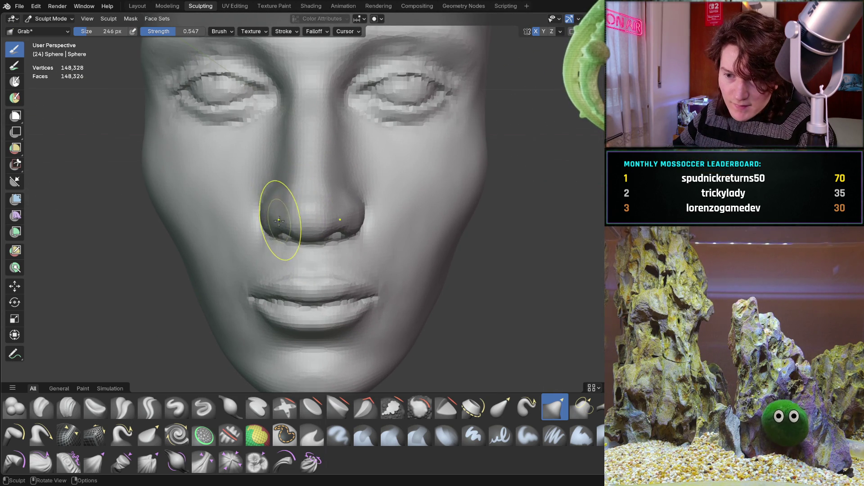
pyautogui.scroll(2, 282, 208)
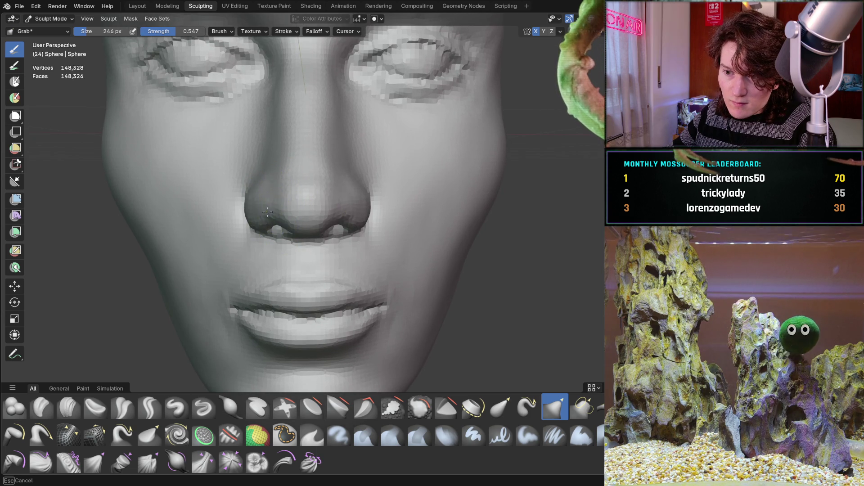
pyautogui.moveTo(267, 207)
pyautogui.mouseDown(button='middle')
pyautogui.moveTo(239, 205)
pyautogui.moveTo(298, 169)
pyautogui.moveTo(337, 201)
pyautogui.mouseUp(button='middle')
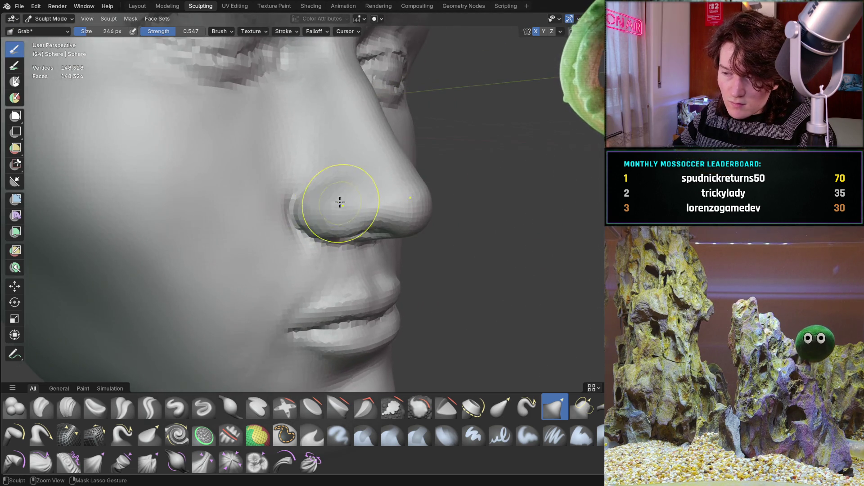
pyautogui.scroll(3, 361, 165)
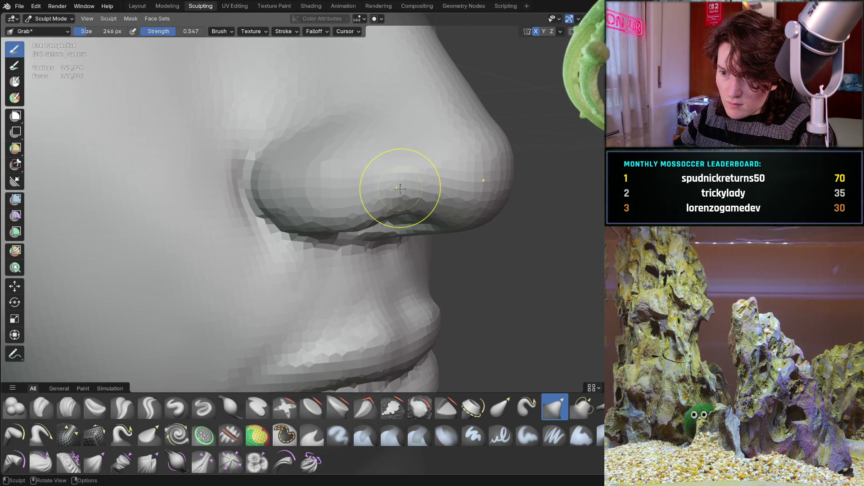
pyautogui.moveTo(399, 202)
pyautogui.mouseDown()
pyautogui.moveTo(388, 201)
pyautogui.moveTo(384, 176)
pyautogui.mouseUp()
pyautogui.moveTo(374, 160); pyautogui.dragTo(306, 184, button='middle')
pyautogui.moveTo(250, 197); pyautogui.dragTo(212, 183)
# Step: Ease the nostril-to-cheek transition and inspect the nostril from three-quarter and side views
pyautogui.scroll(-3, 214, 223)
pyautogui.scroll(-3, 214, 223)
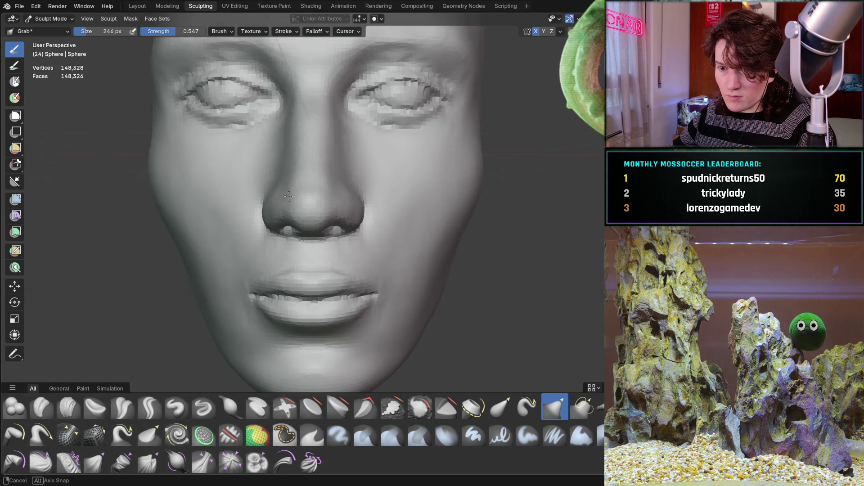
pyautogui.moveTo(309, 187)
pyautogui.mouseDown(button='middle')
pyautogui.moveTo(277, 224)
pyautogui.moveTo(193, 208)
pyautogui.moveTo(359, 207)
pyautogui.moveTo(174, 207)
pyautogui.moveTo(189, 210)
pyautogui.mouseUp(button='middle')
pyautogui.moveTo(298, 224)
pyautogui.keyDown('ctrl'); pyautogui.mouseDown(button='middle')
pyautogui.moveTo(332, 139)
pyautogui.moveTo(385, 105)
pyautogui.mouseUp(button='middle'); pyautogui.keyUp('ctrl')
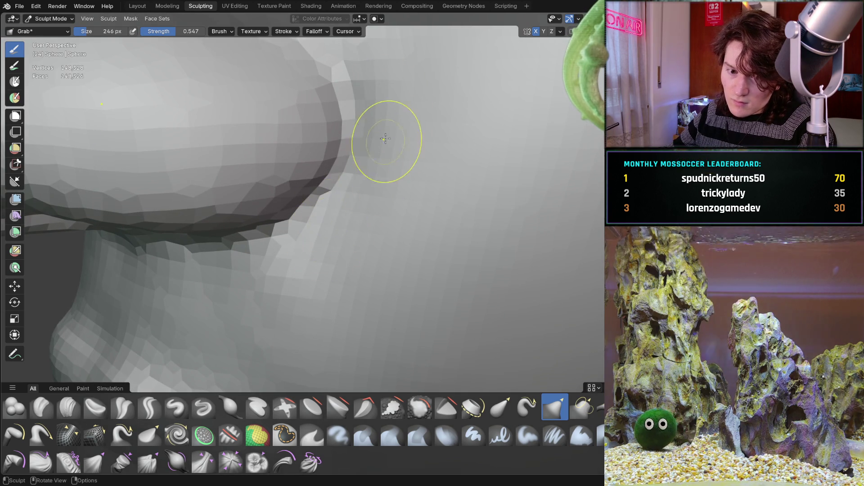
pyautogui.scroll(-6, 380, 144)
pyautogui.moveTo(381, 198)
pyautogui.keyDown('ctrl'); pyautogui.mouseDown(button='middle')
pyautogui.moveTo(395, 161)
pyautogui.moveTo(430, 142)
pyautogui.moveTo(408, 154)
pyautogui.mouseUp(button='middle'); pyautogui.keyUp('ctrl')
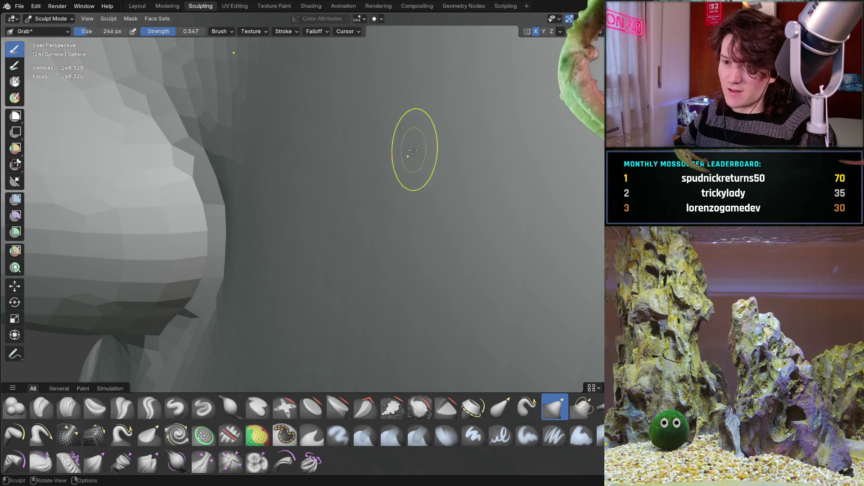
pyautogui.moveTo(248, 209)
pyautogui.keyDown('ctrl'); pyautogui.mouseDown(button='middle')
pyautogui.moveTo(264, 183)
pyautogui.moveTo(270, 216)
pyautogui.moveTo(353, 185)
pyautogui.mouseUp(button='middle'); pyautogui.keyUp('ctrl')
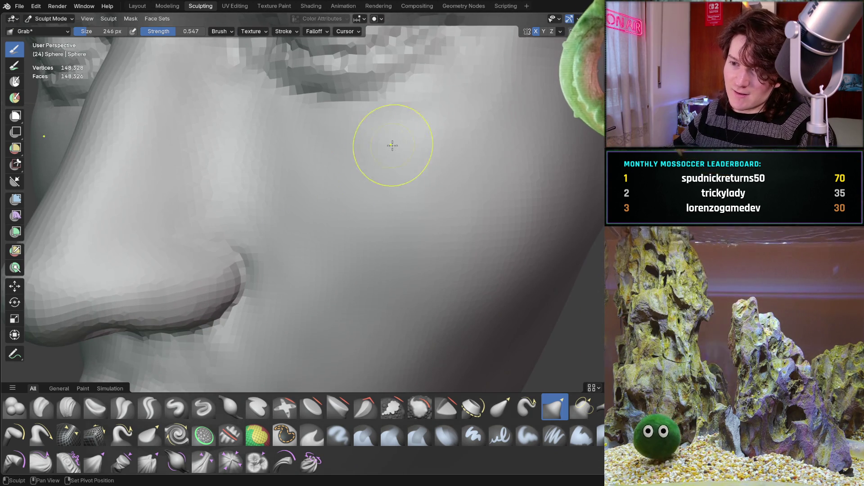
pyautogui.moveTo(434, 107); pyautogui.dragTo(435, 108, button='middle')
pyautogui.moveTo(461, 209); pyautogui.dragTo(379, 188, button='middle')
pyautogui.moveTo(320, 211); pyautogui.dragTo(433, 182, button='middle')
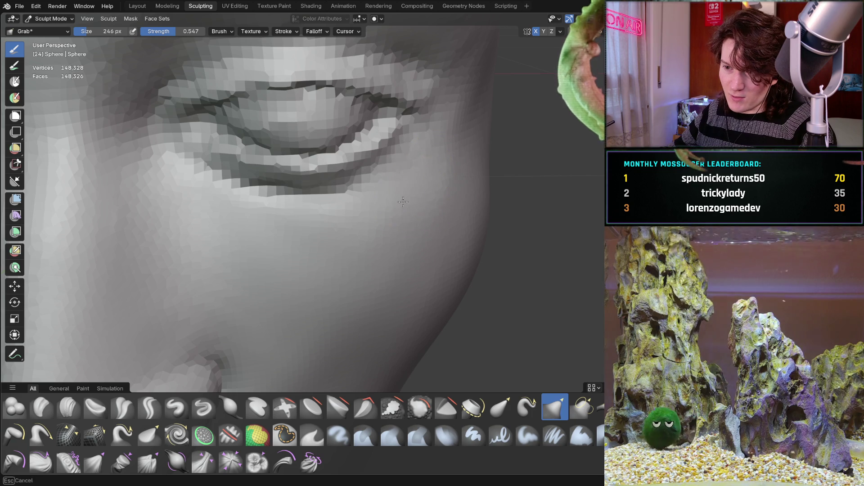
pyautogui.moveTo(339, 264)
pyautogui.mouseDown(button='middle')
pyautogui.moveTo(288, 230)
pyautogui.moveTo(171, 274)
pyautogui.moveTo(259, 255)
pyautogui.mouseUp(button='middle')
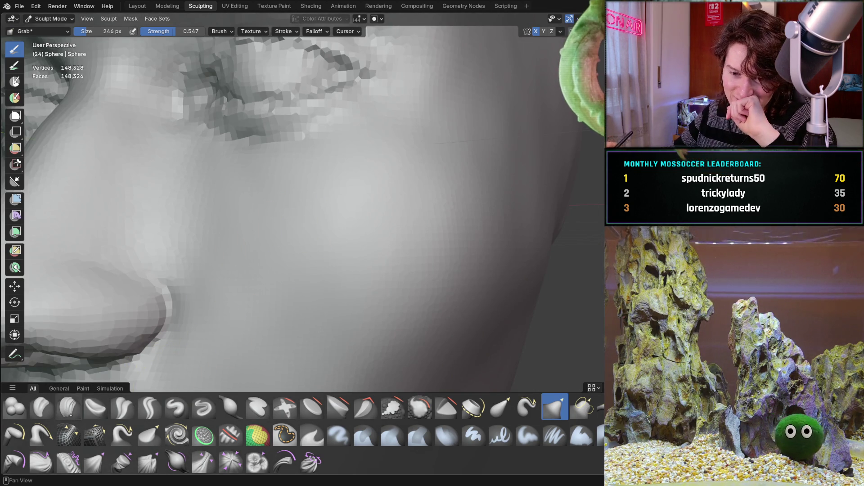
pyautogui.press('c')
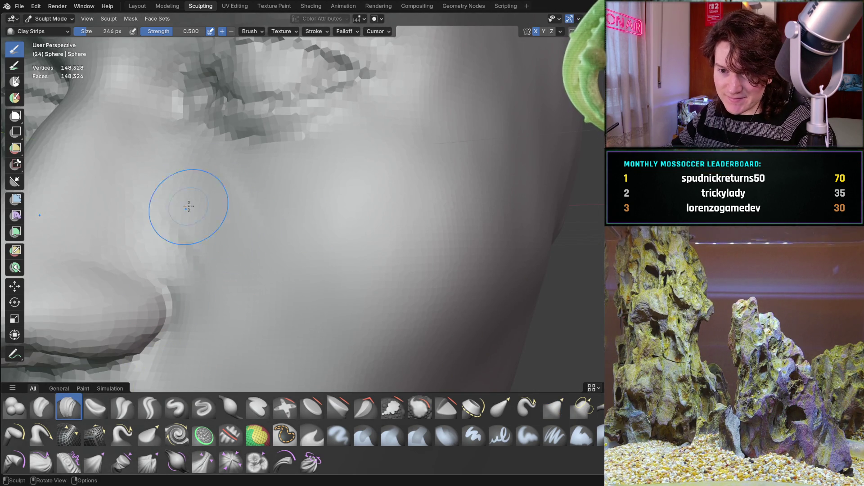
pyautogui.moveTo(194, 194); pyautogui.dragTo(198, 257, button='middle')
pyautogui.moveTo(234, 283); pyautogui.dragTo(198, 234, button='middle')
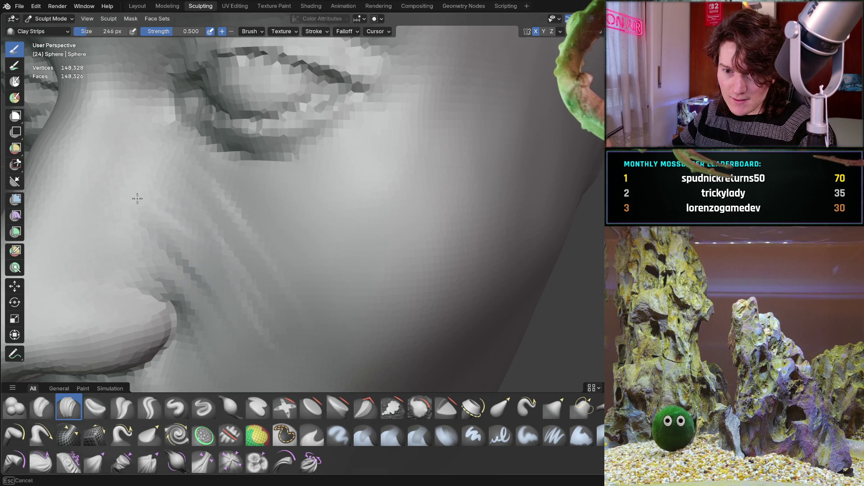
pyautogui.moveTo(252, 241)
pyautogui.mouseDown(button='middle')
pyautogui.moveTo(264, 214)
pyautogui.moveTo(332, 290)
pyautogui.mouseUp(button='middle')
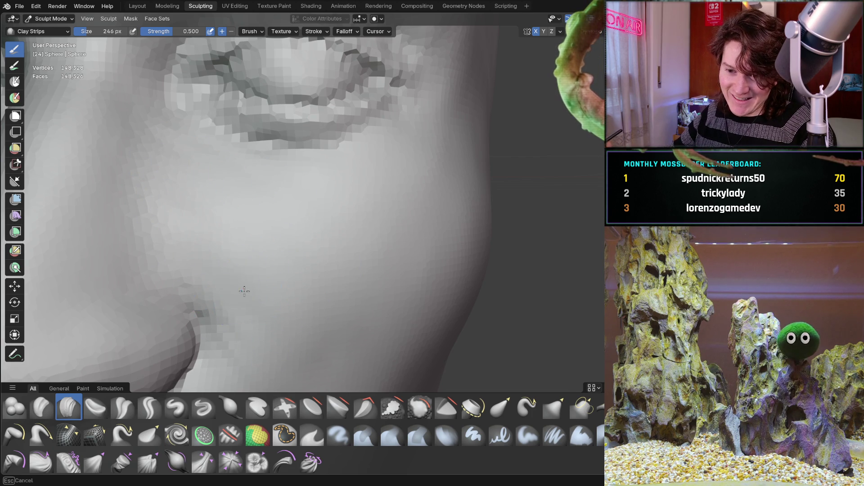
pyautogui.moveTo(257, 288)
pyautogui.mouseDown(button='middle')
pyautogui.moveTo(212, 259)
pyautogui.moveTo(216, 234)
pyautogui.moveTo(261, 218)
pyautogui.moveTo(292, 296)
pyautogui.mouseUp(button='middle')
pyautogui.scroll(-5, 153, 163)
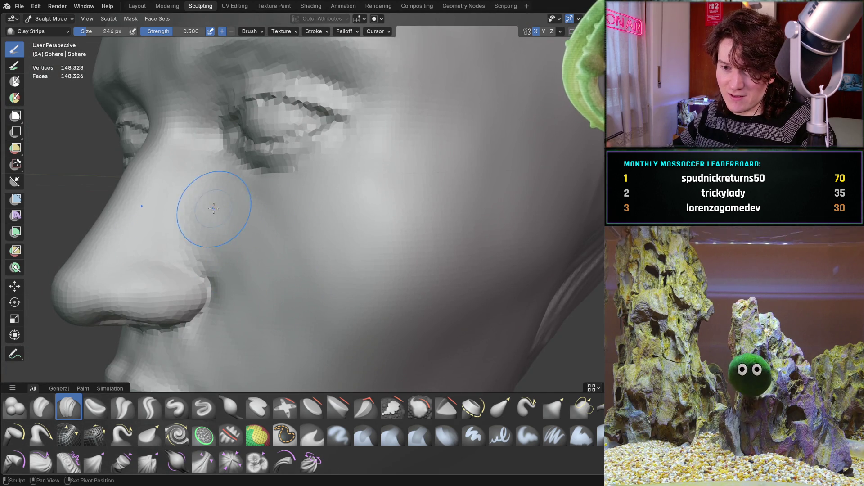
pyautogui.moveTo(291, 257); pyautogui.dragTo(342, 257, button='middle')
pyautogui.scroll(3, 332, 238)
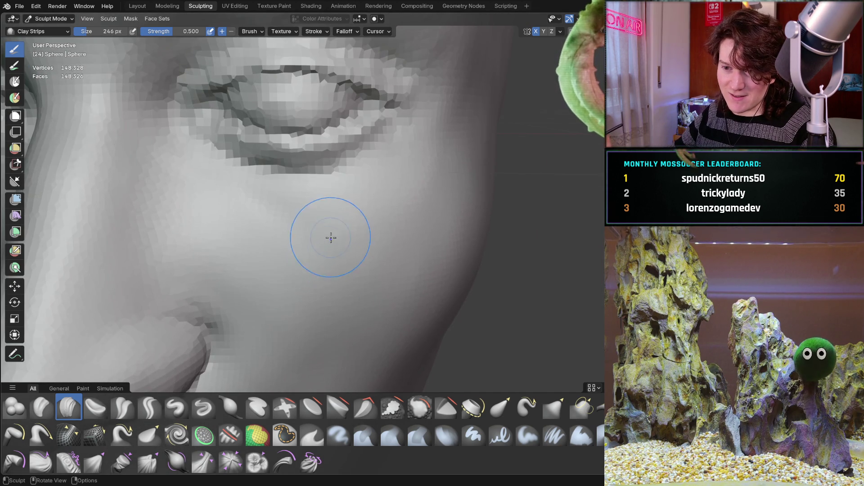
pyautogui.scroll(-5, 330, 240)
pyautogui.moveTo(261, 299)
pyautogui.mouseDown(button='middle')
pyautogui.moveTo(337, 264)
pyautogui.moveTo(353, 247)
pyautogui.mouseUp(button='middle')
pyautogui.scroll(5, 413, 205)
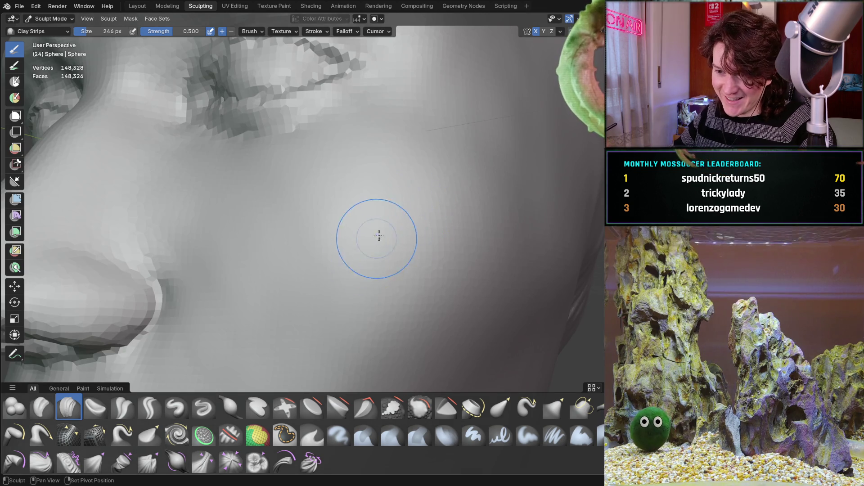
pyautogui.scroll(-5, 284, 270)
pyautogui.moveTo(281, 256)
pyautogui.mouseDown(button='middle')
pyautogui.moveTo(324, 264)
pyautogui.moveTo(299, 295)
pyautogui.moveTo(348, 232)
pyautogui.mouseUp(button='middle')
pyautogui.scroll(5, 348, 232)
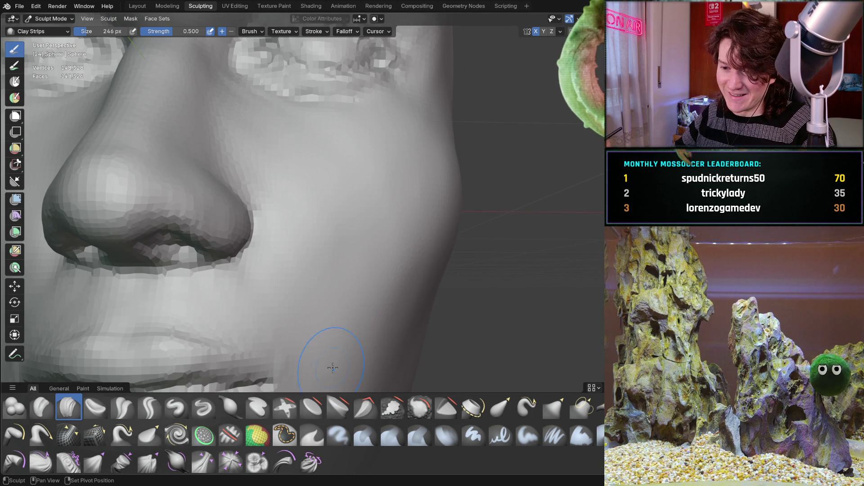
pyautogui.scroll(-5, 362, 210)
pyautogui.moveTo(359, 218)
pyautogui.mouseDown(button='middle')
pyautogui.moveTo(347, 212)
pyautogui.moveTo(378, 177)
pyautogui.moveTo(359, 237)
pyautogui.mouseUp(button='middle')
pyautogui.scroll(5, 378, 176)
pyautogui.scroll(3, 359, 191)
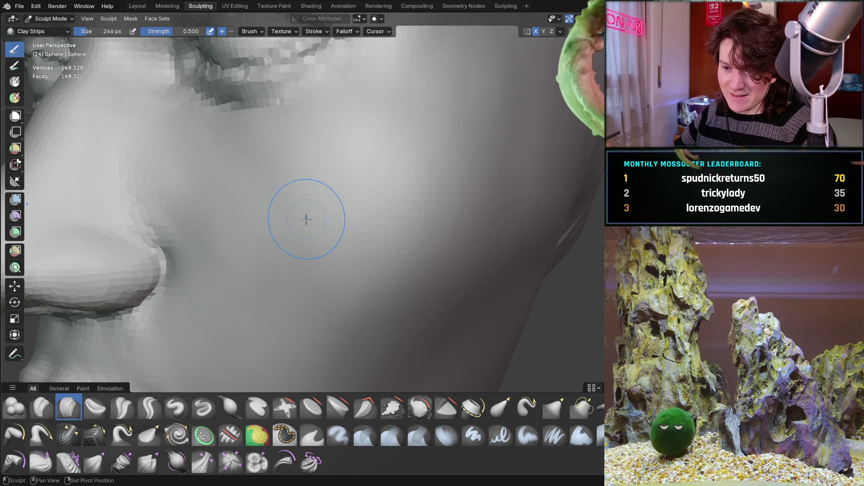
pyautogui.moveTo(282, 174); pyautogui.dragTo(281, 168, button='middle')
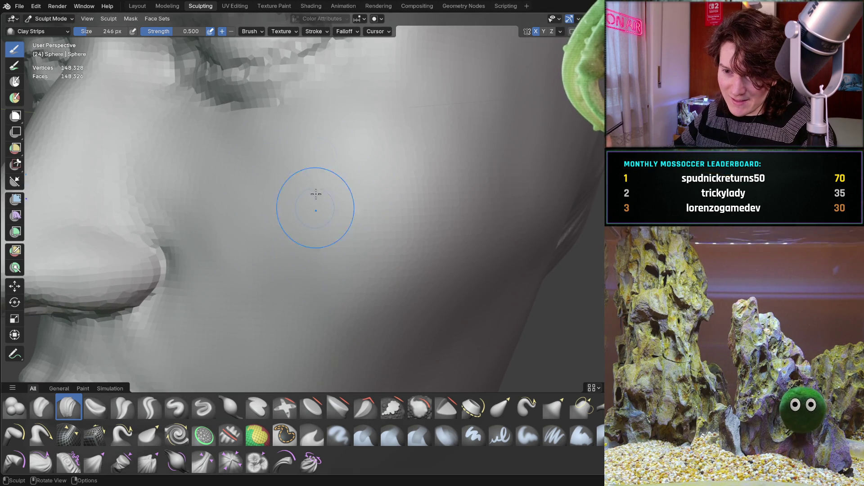
pyautogui.scroll(-6, 313, 223)
pyautogui.moveTo(295, 270)
pyautogui.mouseDown(button='middle')
pyautogui.moveTo(342, 225)
pyautogui.moveTo(332, 228)
pyautogui.mouseUp(button='middle')
pyautogui.scroll(5, 354, 197)
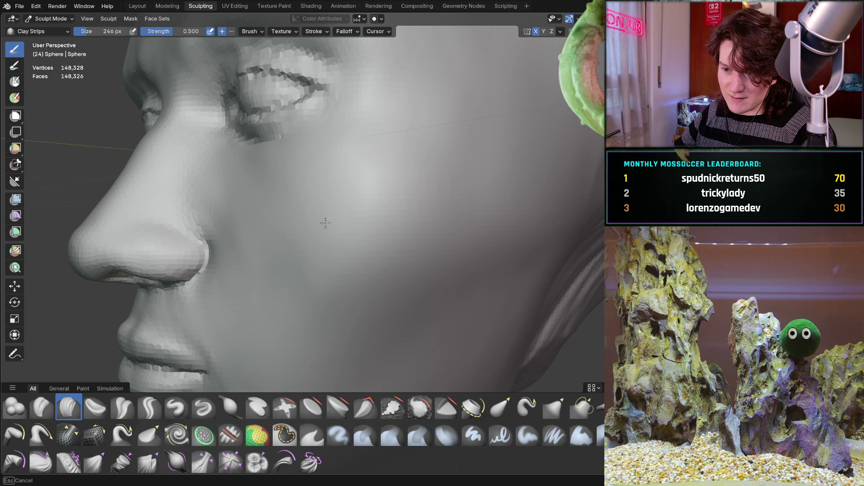
pyautogui.scroll(-5, 397, 154)
pyautogui.moveTo(305, 208)
pyautogui.mouseDown(button='middle')
pyautogui.moveTo(324, 216)
pyautogui.moveTo(348, 257)
pyautogui.moveTo(367, 234)
pyautogui.moveTo(283, 251)
pyautogui.moveTo(328, 243)
pyautogui.moveTo(361, 273)
pyautogui.mouseUp(button='middle')
pyautogui.scroll(-1, 357, 232)
pyautogui.scroll(5, 360, 244)
pyautogui.scroll(-5, 369, 242)
pyautogui.scroll(-5, 363, 235)
pyautogui.scroll(4, 284, 251)
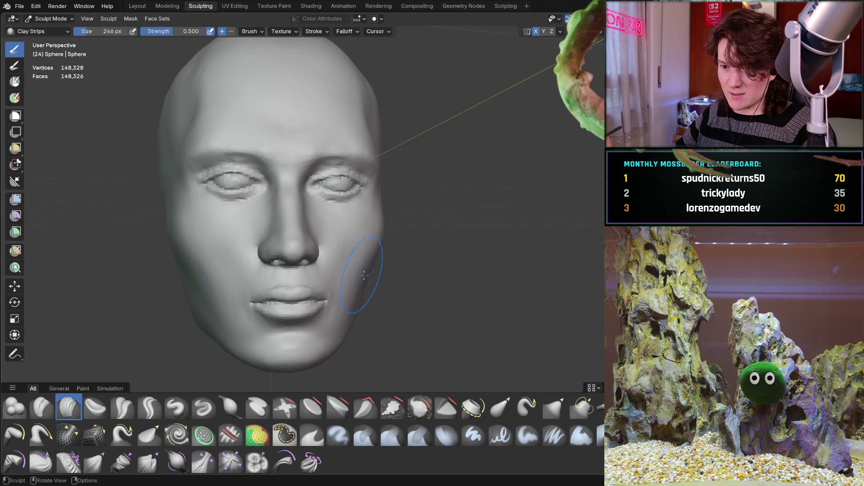
pyautogui.scroll(2, 272, 274)
pyautogui.moveTo(290, 270)
pyautogui.mouseDown(button='middle')
pyautogui.moveTo(397, 252)
pyautogui.moveTo(423, 243)
pyautogui.moveTo(428, 232)
pyautogui.moveTo(463, 251)
pyautogui.moveTo(453, 216)
pyautogui.moveTo(283, 224)
pyautogui.moveTo(342, 225)
pyautogui.moveTo(366, 247)
pyautogui.moveTo(388, 230)
pyautogui.moveTo(361, 227)
pyautogui.mouseUp(button='middle')
pyautogui.scroll(2, 382, 234)
pyautogui.scroll(8, 345, 237)
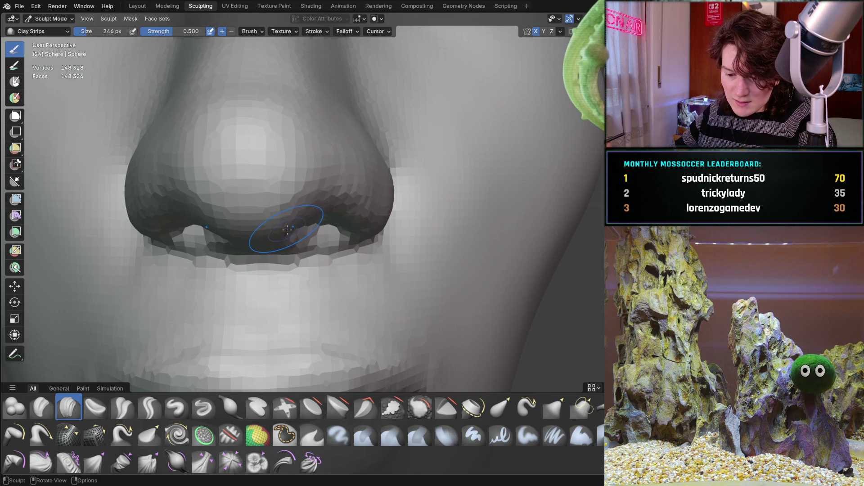
pyautogui.moveTo(280, 231); pyautogui.dragTo(273, 226, button='middle')
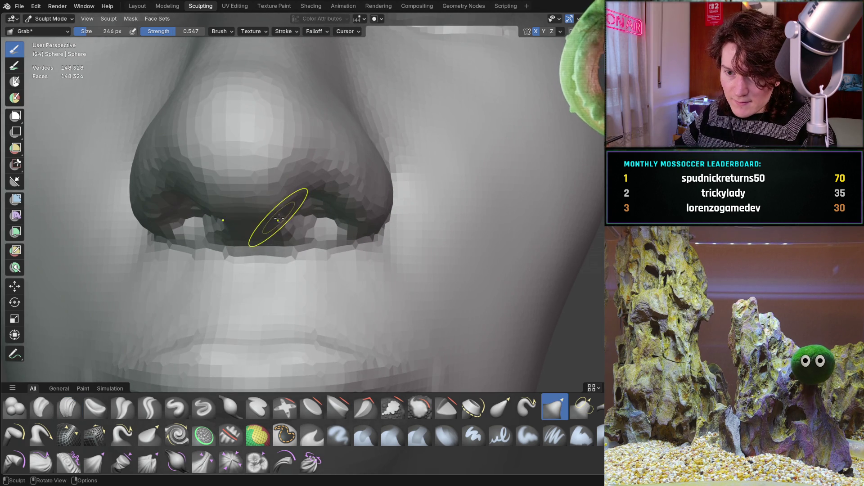
# Step: Orbit around the nose profile to inspect its shape
pyautogui.moveTo(292, 212)
pyautogui.mouseDown(button='middle')
pyautogui.moveTo(256, 226)
pyautogui.moveTo(265, 189)
pyautogui.mouseUp(button='middle')
pyautogui.scroll(-5, 251, 222)
pyautogui.scroll(4, 267, 186)
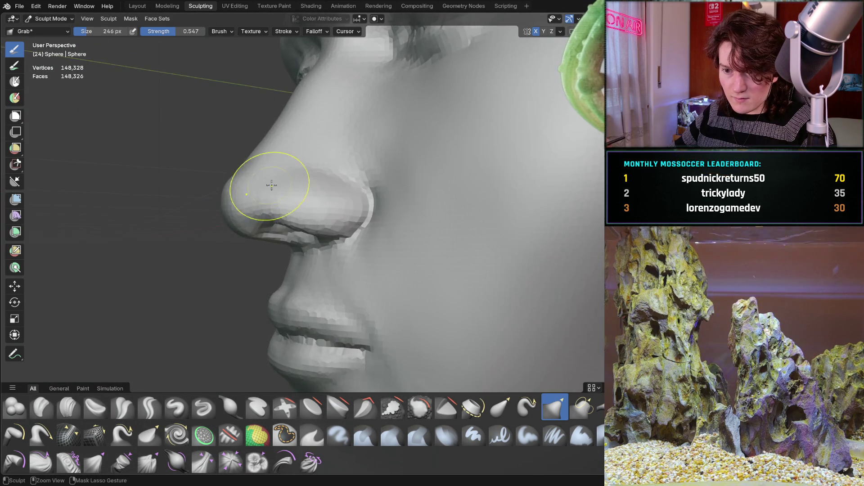
pyautogui.scroll(-5, 266, 186)
pyautogui.moveTo(279, 218); pyautogui.dragTo(270, 228, button='middle')
pyautogui.scroll(5, 280, 177)
pyautogui.moveTo(280, 177)
pyautogui.mouseDown(button='middle')
pyautogui.moveTo(239, 201)
pyautogui.moveTo(349, 179)
pyautogui.moveTo(284, 221)
pyautogui.moveTo(254, 260)
pyautogui.moveTo(357, 164)
pyautogui.mouseUp(button='middle')
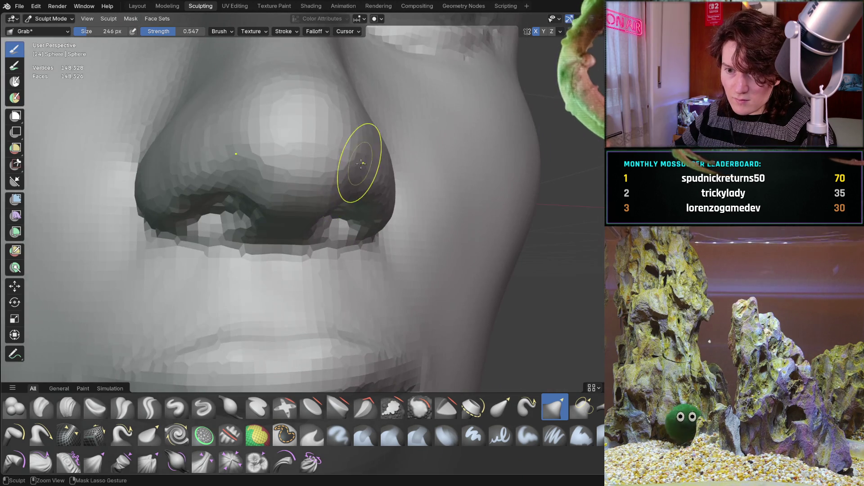
pyautogui.scroll(-4, 318, 222)
# Step: Look up at the face from below, then switch back to the Clay Strips brush (C)
pyautogui.moveTo(318, 222)
pyautogui.mouseDown(button='middle')
pyautogui.moveTo(310, 166)
pyautogui.moveTo(331, 149)
pyautogui.moveTo(317, 180)
pyautogui.mouseUp(button='middle')
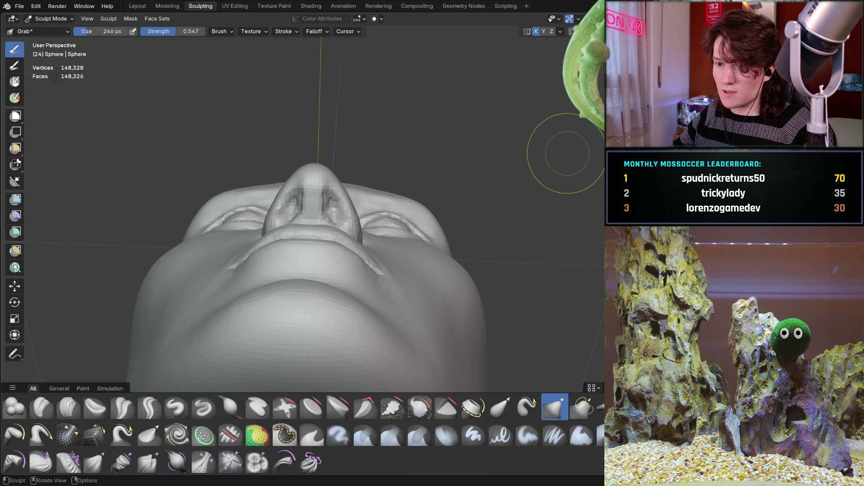
pyautogui.moveTo(306, 266); pyautogui.dragTo(281, 207, button='middle')
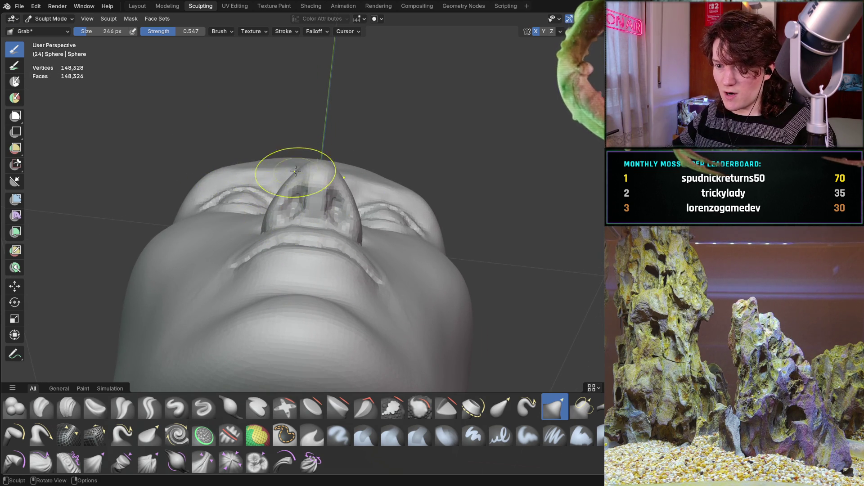
pyautogui.moveTo(295, 184)
pyautogui.mouseDown(button='middle')
pyautogui.moveTo(291, 226)
pyautogui.moveTo(281, 228)
pyautogui.moveTo(298, 207)
pyautogui.moveTo(298, 215)
pyautogui.moveTo(260, 236)
pyautogui.moveTo(345, 234)
pyautogui.moveTo(215, 254)
pyautogui.moveTo(241, 218)
pyautogui.moveTo(250, 234)
pyautogui.moveTo(239, 232)
pyautogui.mouseUp(button='middle')
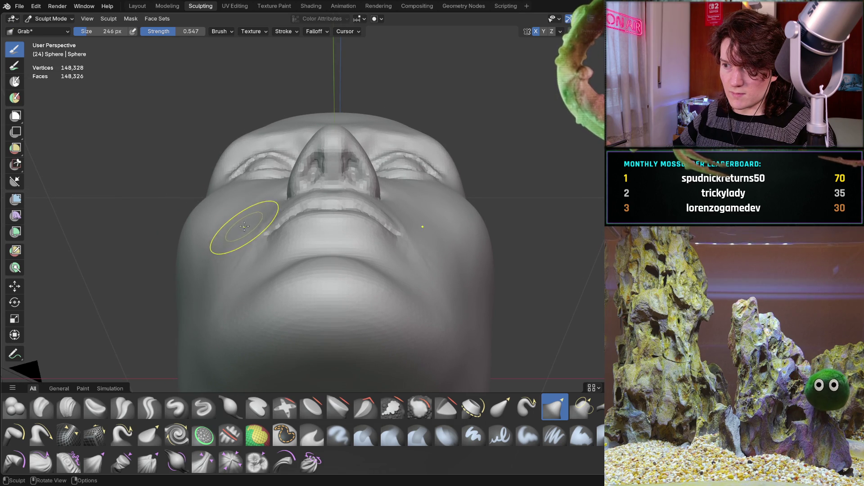
pyautogui.scroll(6, 266, 163)
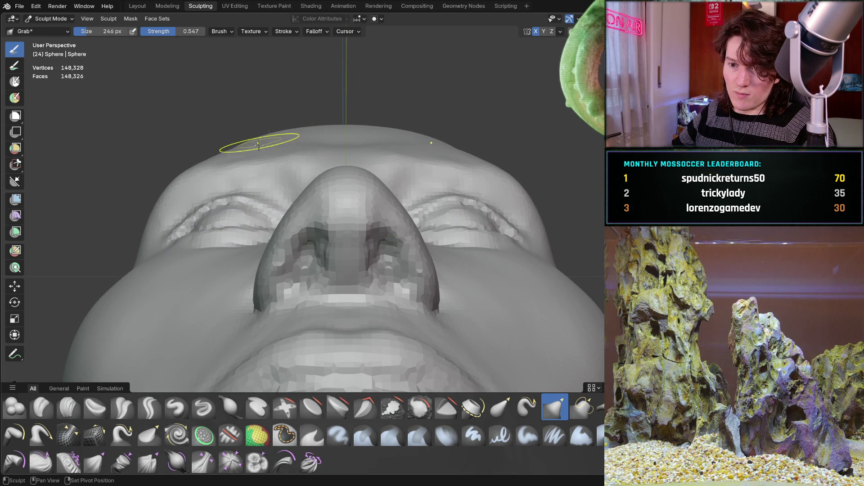
pyautogui.scroll(4, 276, 170)
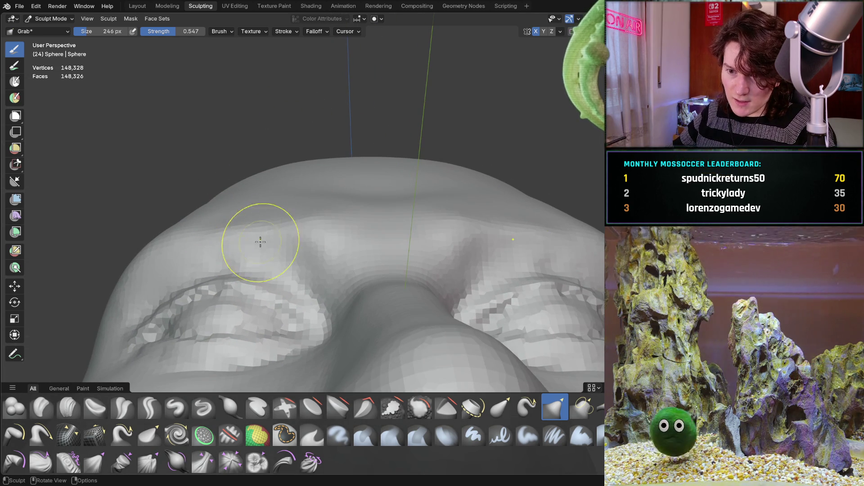
pyautogui.press('c')
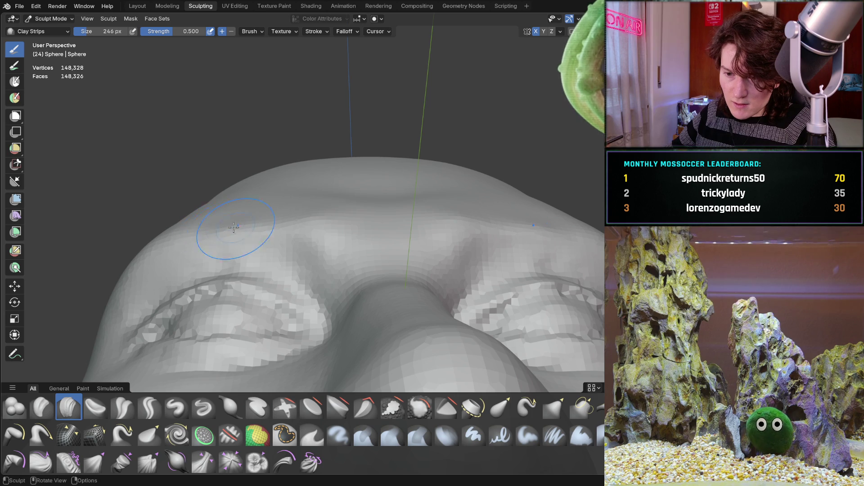
# Step: Shrink the Clay Strips brush to 152 px and build up clay along the brow
pyautogui.moveTo(248, 217); pyautogui.dragTo(240, 195, button='middle')
pyautogui.press('f')
pyautogui.click(230, 194)
pyautogui.moveTo(253, 191)
pyautogui.mouseDown()
pyautogui.moveTo(279, 188)
pyautogui.moveTo(234, 191)
pyautogui.mouseUp()
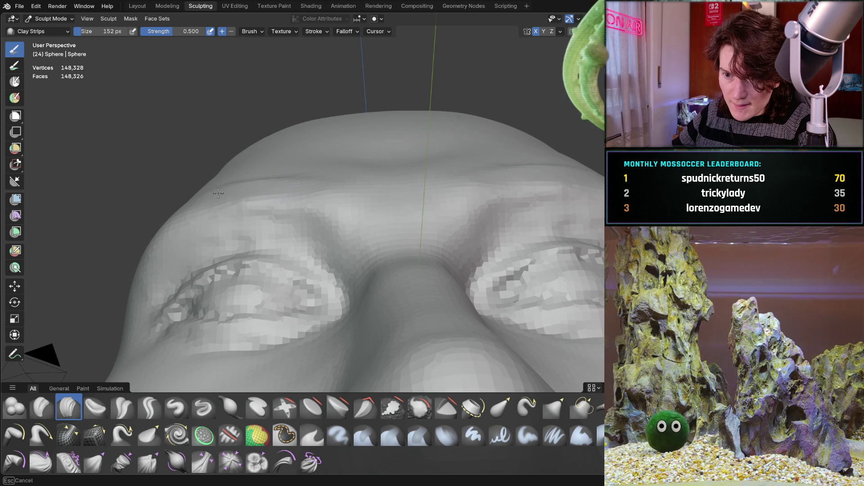
pyautogui.moveTo(306, 188); pyautogui.dragTo(285, 187)
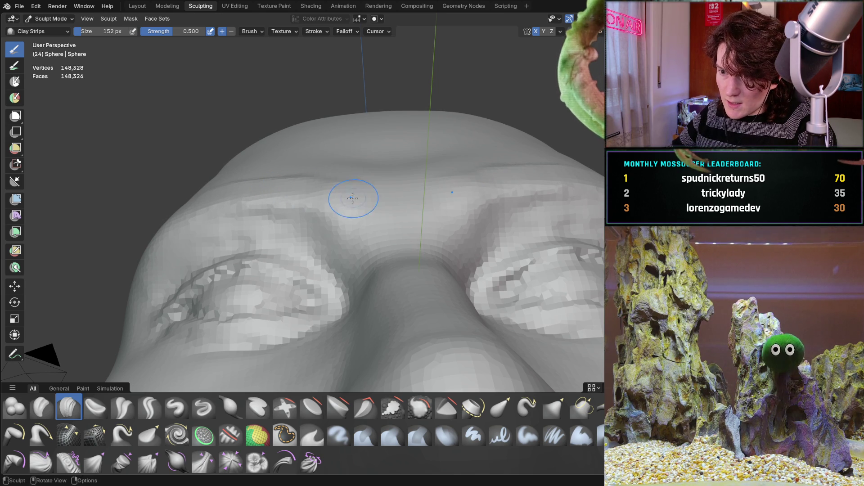
pyautogui.moveTo(384, 201)
pyautogui.mouseDown()
pyautogui.moveTo(405, 205)
pyautogui.moveTo(300, 185)
pyautogui.moveTo(228, 189)
pyautogui.mouseUp()
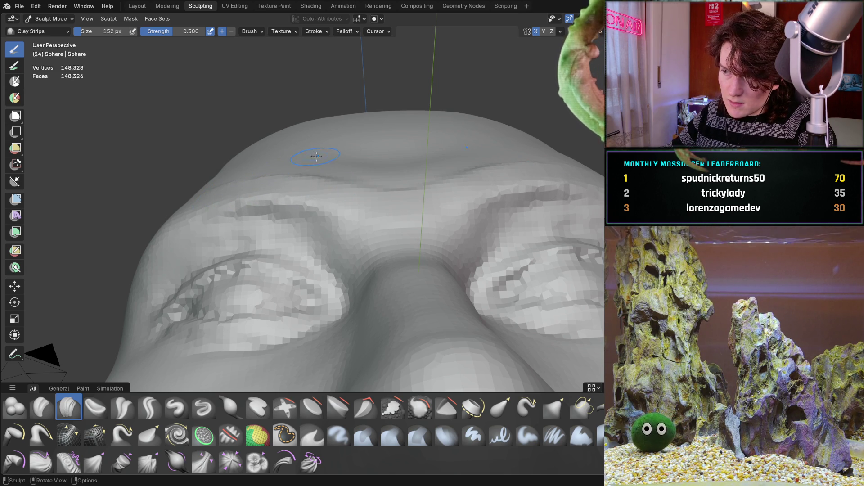
# Step: Check the new brow ridge from the front, then zoom out to the whole face
pyautogui.moveTo(284, 175)
pyautogui.mouseDown(button='middle')
pyautogui.moveTo(266, 188)
pyautogui.moveTo(266, 174)
pyautogui.moveTo(266, 256)
pyautogui.moveTo(280, 222)
pyautogui.mouseUp(button='middle')
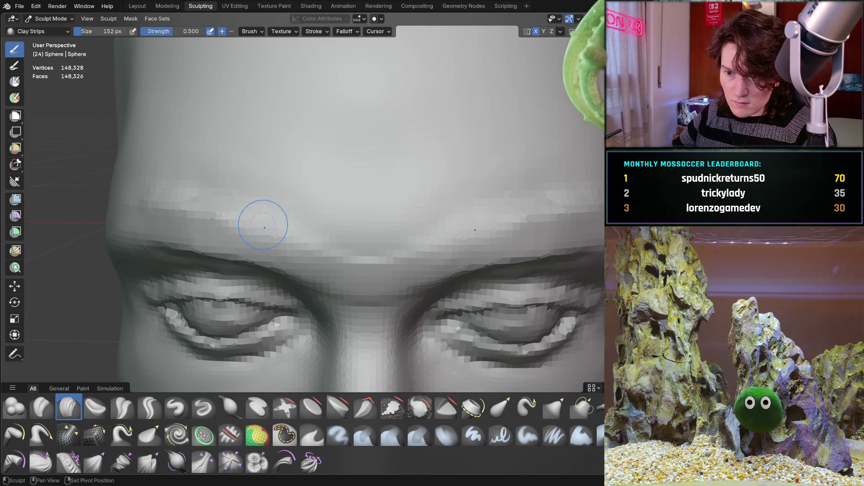
pyautogui.keyDown('ctrl'); pyautogui.moveTo(227, 195); pyautogui.dragTo(227, 195, button='middle'); pyautogui.keyUp('ctrl')
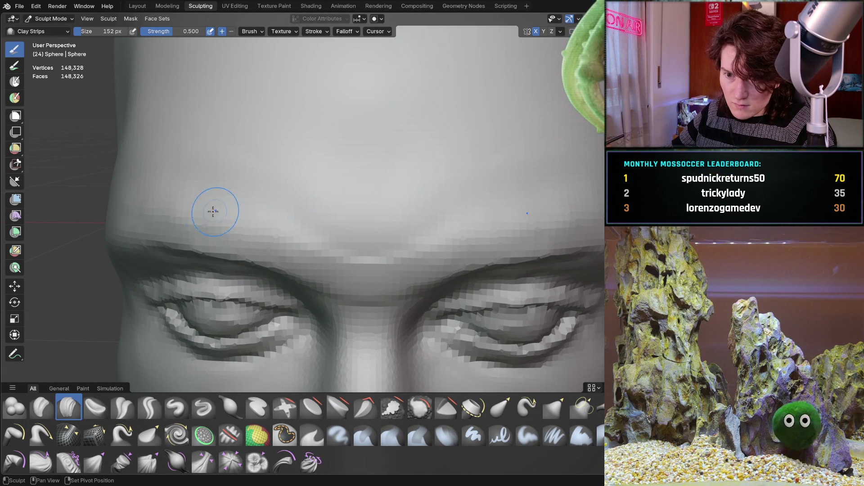
pyautogui.keyDown('ctrl'); pyautogui.moveTo(330, 244); pyautogui.dragTo(332, 294, button='middle'); pyautogui.keyUp('ctrl')
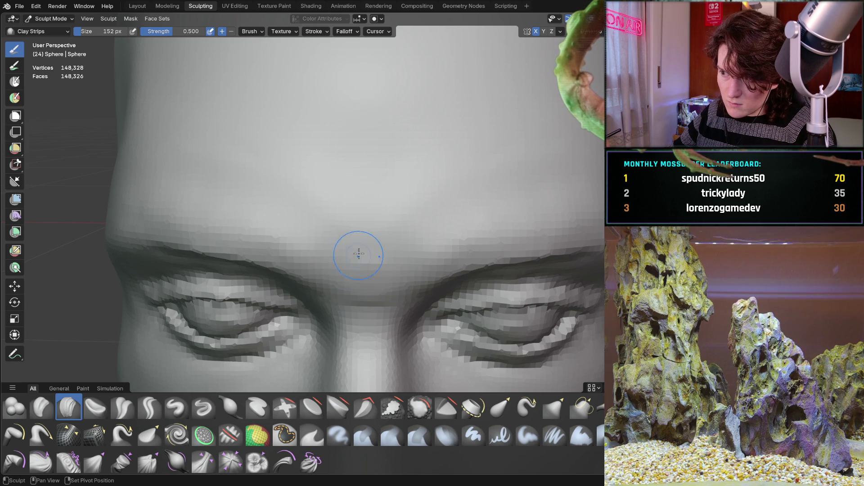
pyautogui.moveTo(372, 260)
pyautogui.mouseDown(button='middle')
pyautogui.moveTo(330, 236)
pyautogui.moveTo(326, 185)
pyautogui.moveTo(280, 255)
pyautogui.mouseUp(button='middle')
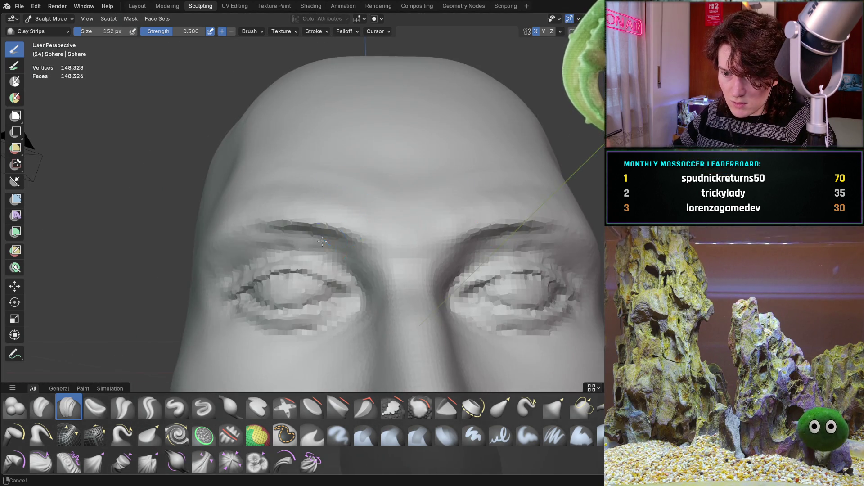
pyautogui.scroll(5, 360, 216)
pyautogui.moveTo(266, 205); pyautogui.dragTo(211, 205, button='middle')
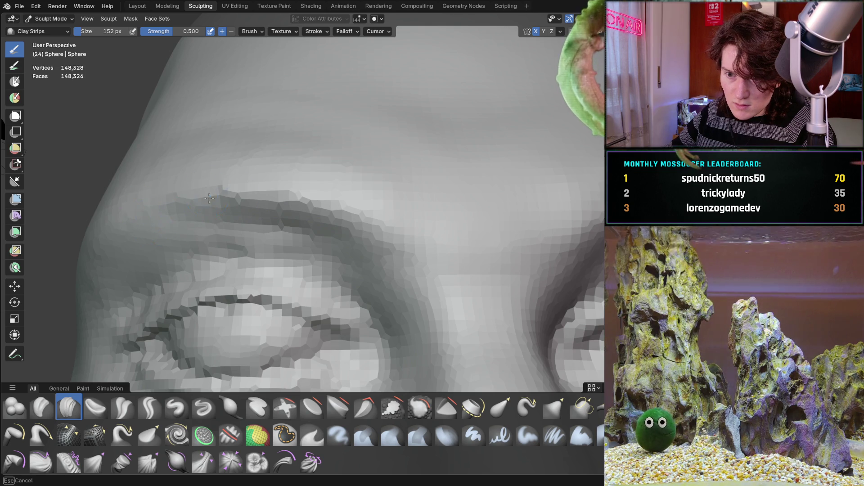
pyautogui.scroll(-3, 376, 202)
pyautogui.moveTo(376, 203)
pyautogui.mouseDown(button='middle')
pyautogui.moveTo(327, 212)
pyautogui.moveTo(339, 250)
pyautogui.moveTo(463, 243)
pyautogui.moveTo(319, 272)
pyautogui.moveTo(332, 160)
pyautogui.mouseUp(button='middle')
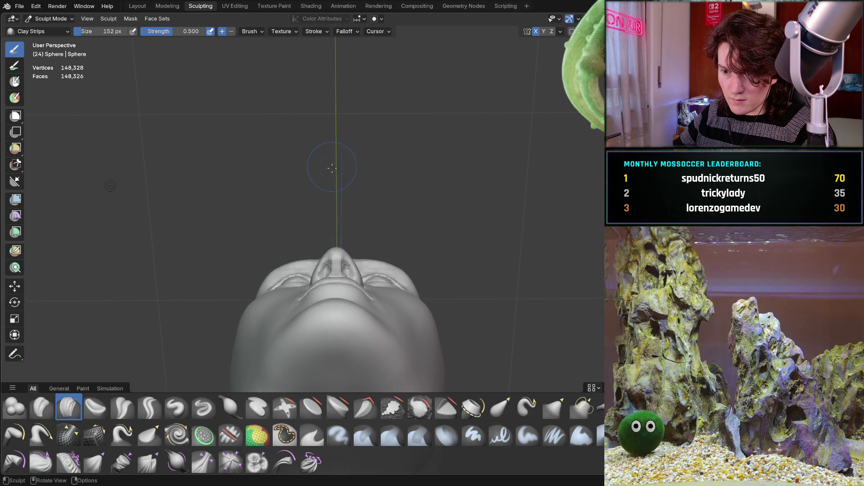
# Step: Check the brow from below, the front, the left side and the top, ending frontal
pyautogui.scroll(4, 332, 162)
pyautogui.moveTo(281, 241)
pyautogui.mouseDown(button='middle')
pyautogui.moveTo(256, 249)
pyautogui.moveTo(288, 270)
pyautogui.moveTo(305, 199)
pyautogui.moveTo(280, 233)
pyautogui.moveTo(251, 247)
pyautogui.moveTo(324, 201)
pyautogui.mouseUp(button='middle')
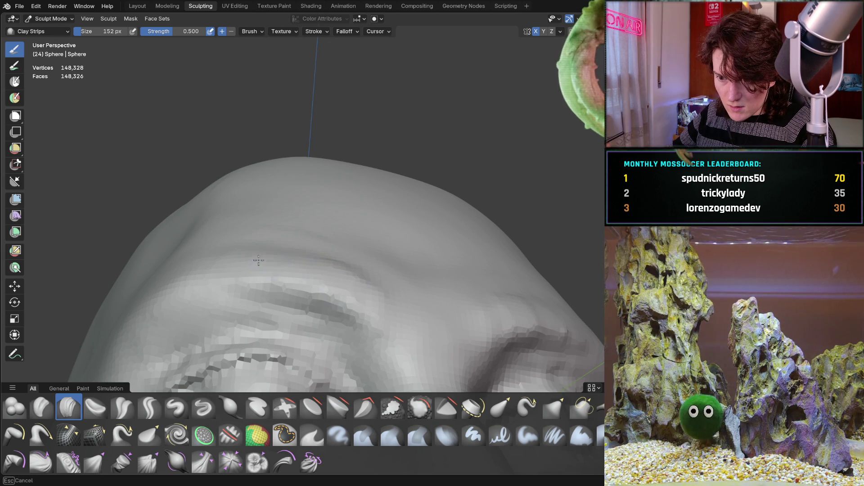
pyautogui.moveTo(358, 289)
pyautogui.mouseDown(button='middle')
pyautogui.moveTo(351, 232)
pyautogui.moveTo(371, 180)
pyautogui.mouseUp(button='middle')
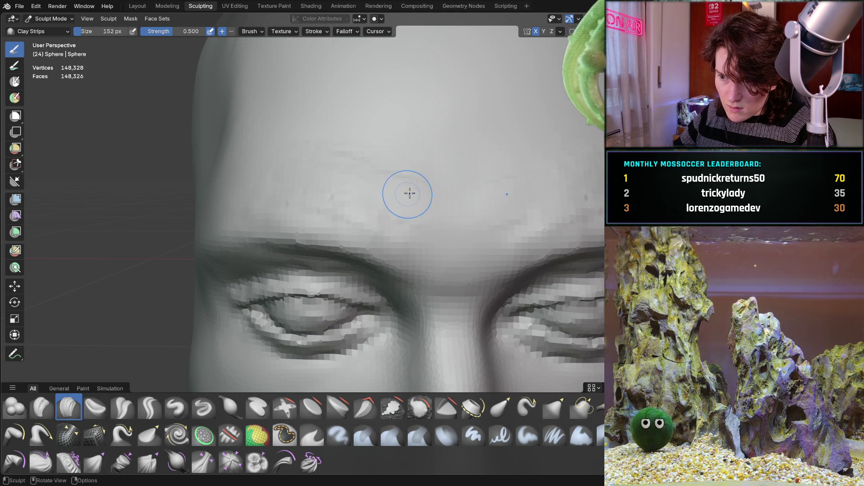
pyautogui.moveTo(405, 195); pyautogui.dragTo(386, 166, button='middle')
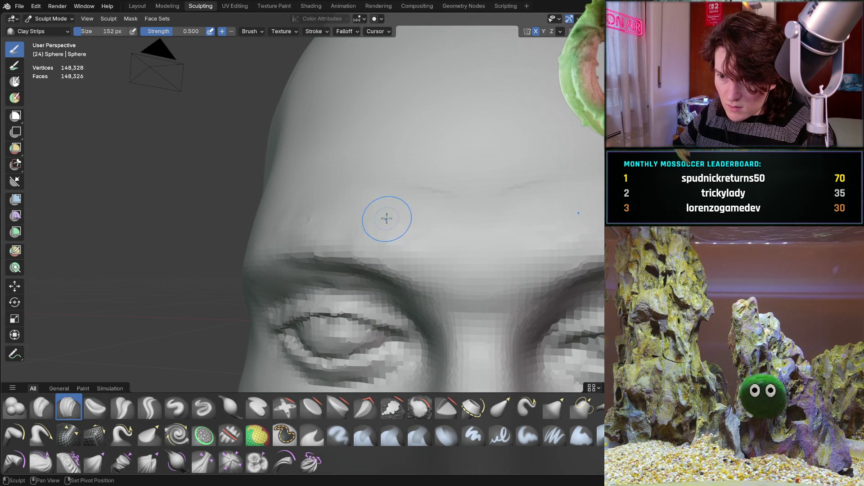
pyautogui.moveTo(468, 178); pyautogui.dragTo(418, 268, button='middle')
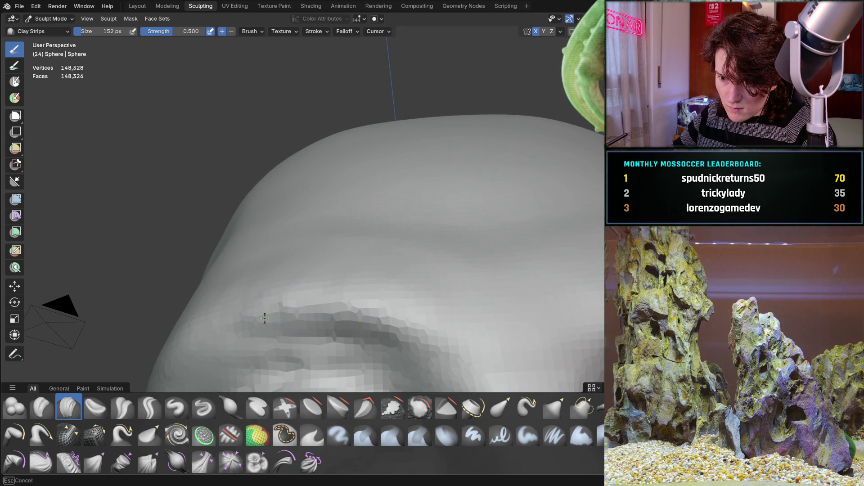
pyautogui.moveTo(349, 266)
pyautogui.mouseDown(button='middle')
pyautogui.moveTo(318, 241)
pyautogui.moveTo(339, 264)
pyautogui.moveTo(351, 245)
pyautogui.moveTo(308, 197)
pyautogui.moveTo(315, 180)
pyautogui.moveTo(262, 224)
pyautogui.moveTo(357, 218)
pyautogui.moveTo(338, 212)
pyautogui.moveTo(347, 193)
pyautogui.moveTo(291, 274)
pyautogui.mouseUp(button='middle')
pyautogui.scroll(4, 317, 173)
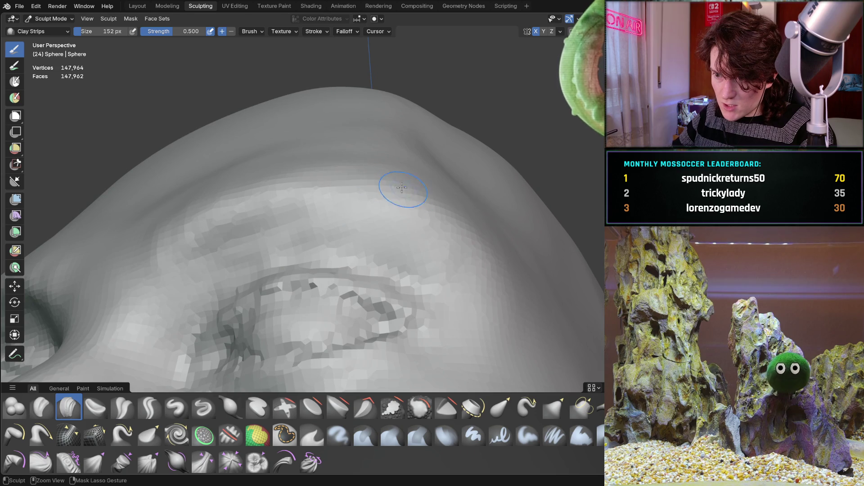
# Step: Work the brow ridge above the eye socket with Clay Strips from close, low angles
pyautogui.moveTo(418, 194)
pyautogui.keyDown('ctrl'); pyautogui.mouseDown(button='middle')
pyautogui.moveTo(379, 183)
pyautogui.moveTo(421, 182)
pyautogui.mouseUp(button='middle'); pyautogui.keyUp('ctrl')
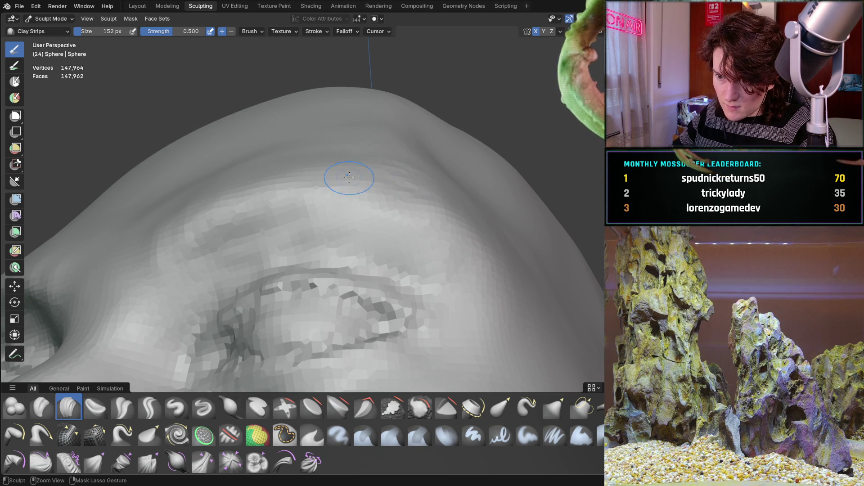
pyautogui.keyDown('ctrl'); pyautogui.moveTo(392, 219); pyautogui.dragTo(423, 226, button='middle'); pyautogui.keyUp('ctrl')
pyautogui.moveTo(396, 189)
pyautogui.mouseDown(button='middle')
pyautogui.moveTo(418, 199)
pyautogui.moveTo(353, 231)
pyautogui.moveTo(304, 241)
pyautogui.moveTo(334, 155)
pyautogui.moveTo(285, 241)
pyautogui.moveTo(309, 236)
pyautogui.moveTo(383, 156)
pyautogui.mouseUp(button='middle')
pyautogui.moveTo(348, 255)
pyautogui.mouseDown(button='middle')
pyautogui.moveTo(325, 201)
pyautogui.moveTo(370, 239)
pyautogui.moveTo(363, 237)
pyautogui.mouseUp(button='middle')
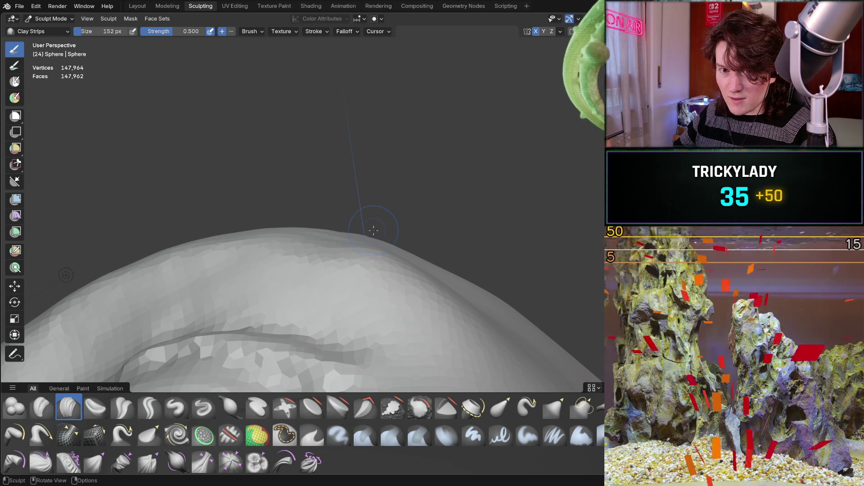
pyautogui.moveTo(374, 233); pyautogui.dragTo(376, 246, button='middle')
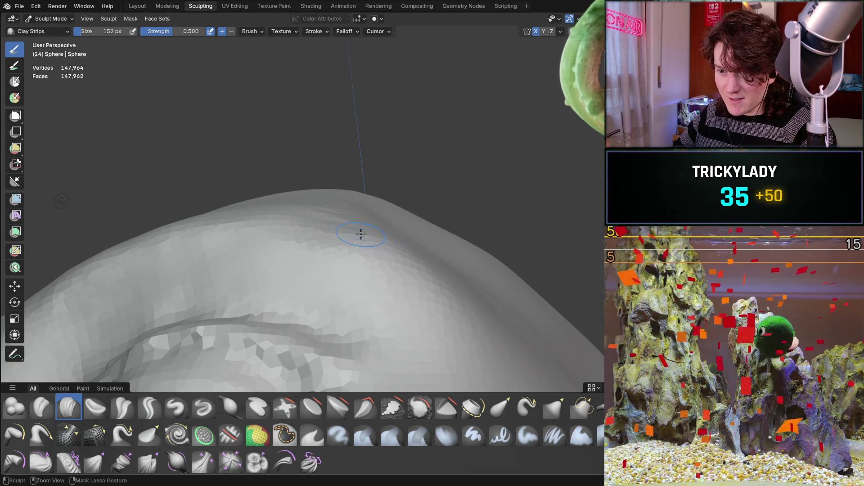
pyautogui.moveTo(381, 226); pyautogui.dragTo(378, 234, button='middle')
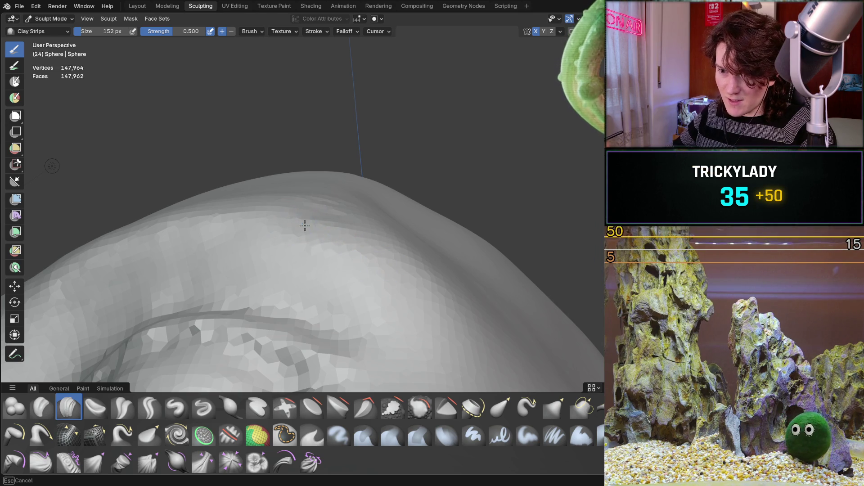
pyautogui.moveTo(352, 225); pyautogui.dragTo(307, 193, button='middle')
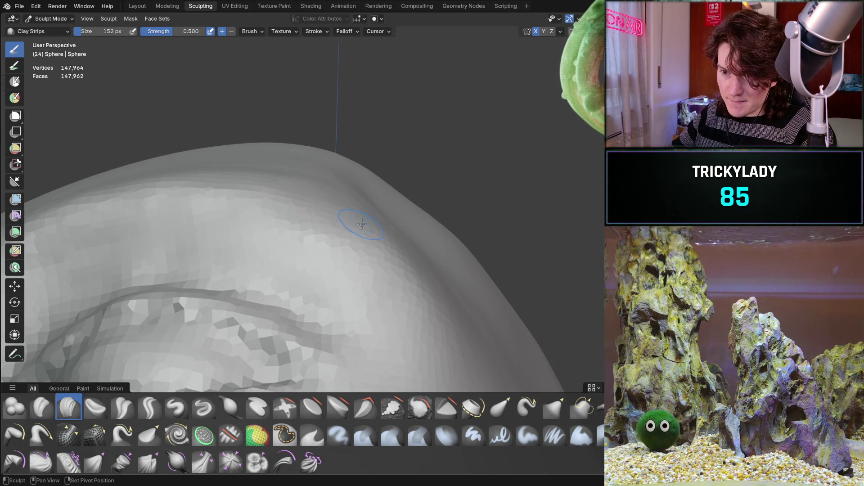
pyautogui.moveTo(370, 222)
pyautogui.keyDown('shift'); pyautogui.mouseDown(button='middle')
pyautogui.moveTo(279, 228)
pyautogui.moveTo(309, 231)
pyautogui.moveTo(311, 216)
pyautogui.moveTo(324, 212)
pyautogui.moveTo(310, 192)
pyautogui.mouseUp(button='middle'); pyautogui.keyUp('shift')
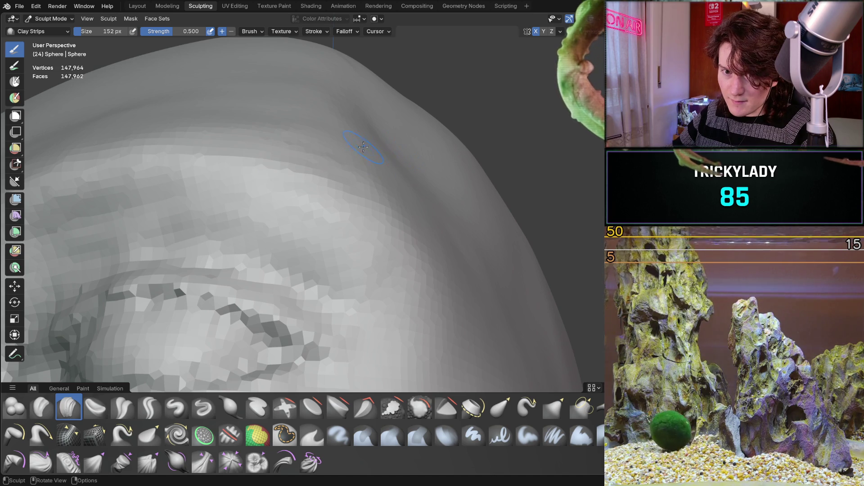
# Step: Fill out the forehead above the brow, then zoom out to see the whole face
pyautogui.moveTo(376, 168); pyautogui.dragTo(359, 164, button='middle')
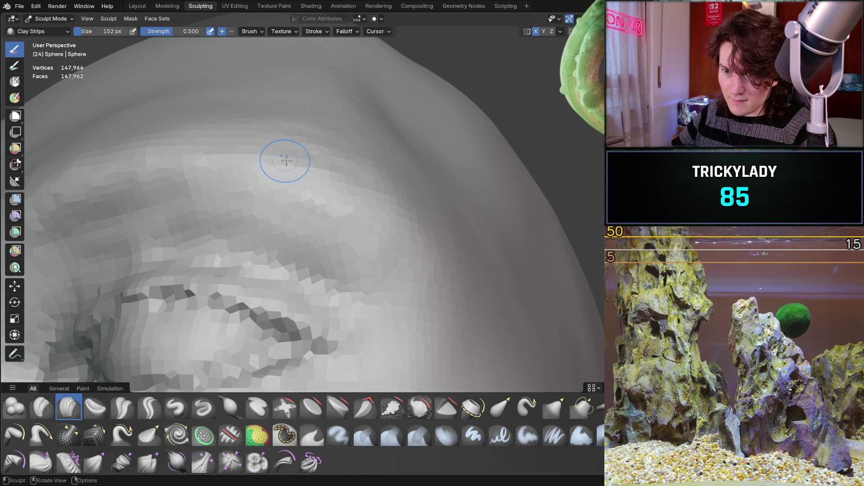
pyautogui.scroll(-3, 377, 179)
pyautogui.moveTo(376, 179)
pyautogui.mouseDown(button='middle')
pyautogui.moveTo(358, 169)
pyautogui.moveTo(242, 222)
pyautogui.moveTo(280, 232)
pyautogui.moveTo(353, 193)
pyautogui.moveTo(357, 209)
pyautogui.moveTo(349, 193)
pyautogui.moveTo(395, 154)
pyautogui.moveTo(362, 239)
pyautogui.moveTo(347, 225)
pyautogui.mouseUp(button='middle')
pyautogui.scroll(3, 349, 193)
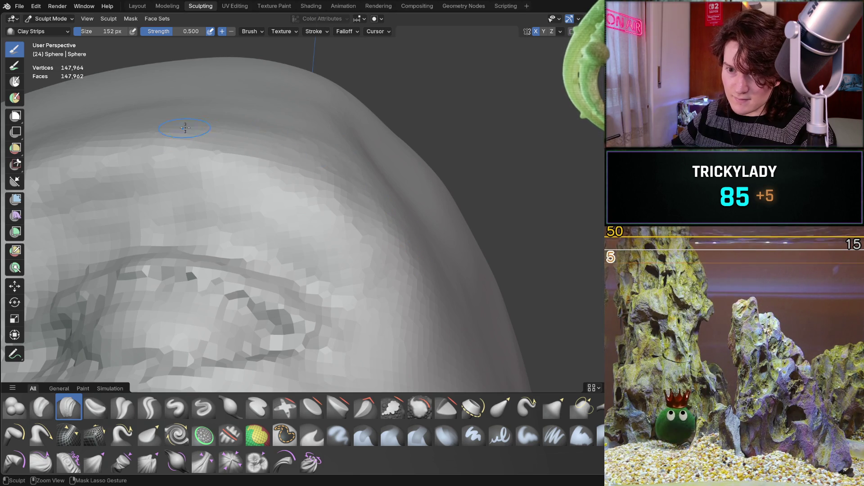
pyautogui.scroll(-5, 339, 108)
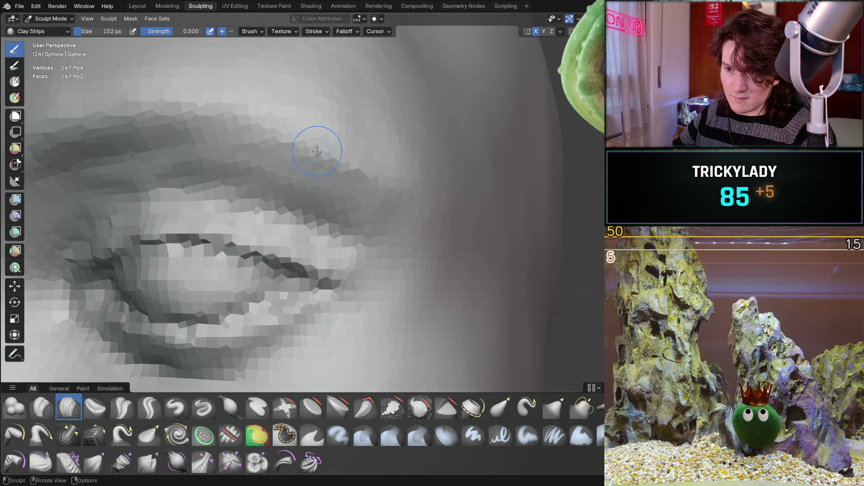
pyautogui.moveTo(270, 216)
pyautogui.mouseDown(button='middle')
pyautogui.moveTo(248, 250)
pyautogui.moveTo(289, 234)
pyautogui.mouseUp(button='middle')
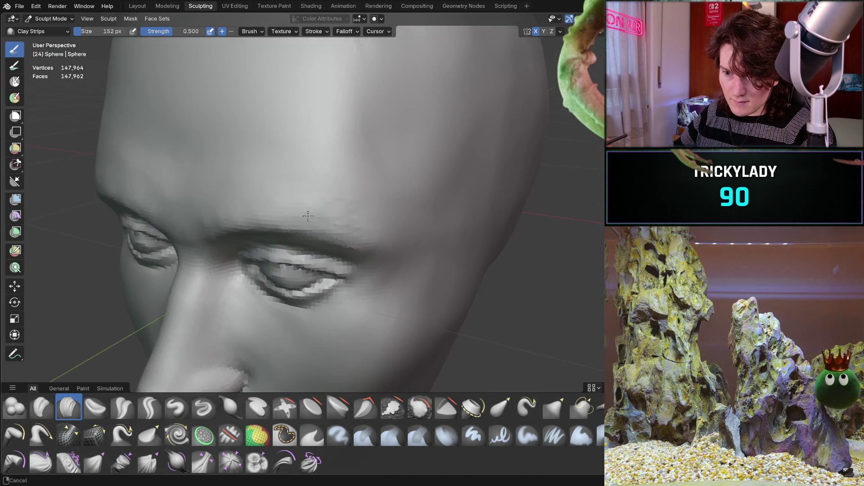
# Step: Sculpt the temple beside the eye with Clay Strips, then check the head from below
pyautogui.scroll(4, 391, 200)
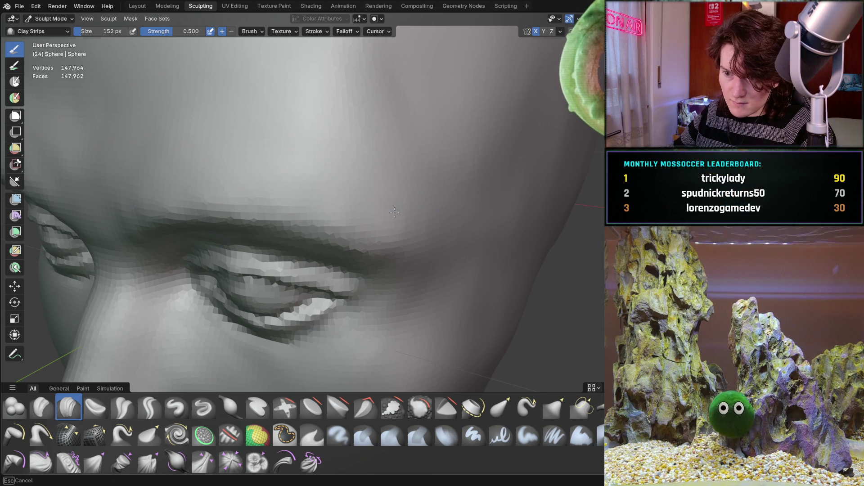
pyautogui.moveTo(453, 175)
pyautogui.mouseDown(button='middle')
pyautogui.moveTo(440, 204)
pyautogui.moveTo(329, 203)
pyautogui.moveTo(345, 138)
pyautogui.moveTo(365, 170)
pyautogui.moveTo(398, 157)
pyautogui.moveTo(347, 242)
pyautogui.moveTo(360, 212)
pyautogui.mouseUp(button='middle')
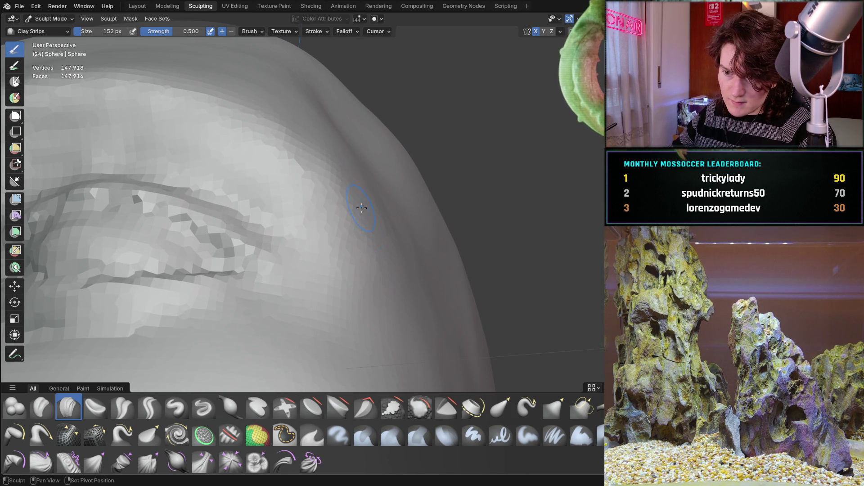
pyautogui.keyDown('shift'); pyautogui.moveTo(348, 165); pyautogui.dragTo(348, 164, button='middle'); pyautogui.keyUp('shift')
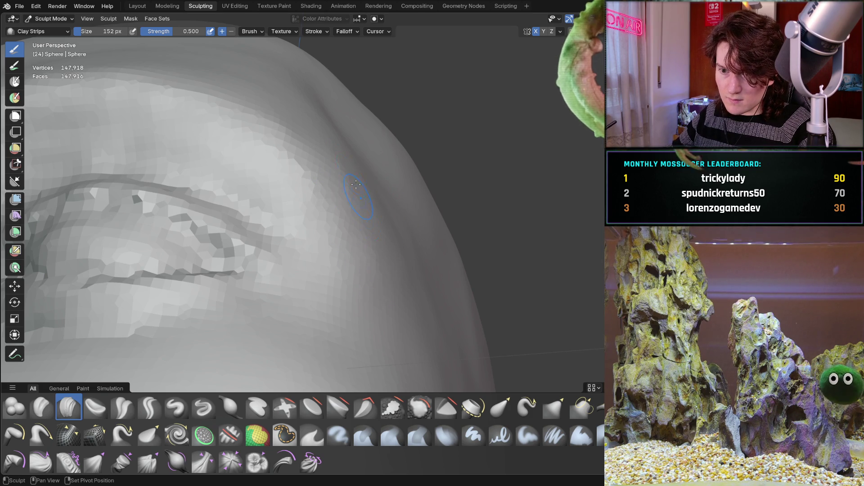
pyautogui.scroll(-5, 362, 207)
pyautogui.moveTo(362, 207)
pyautogui.mouseDown(button='middle')
pyautogui.moveTo(262, 228)
pyautogui.moveTo(269, 207)
pyautogui.mouseUp(button='middle')
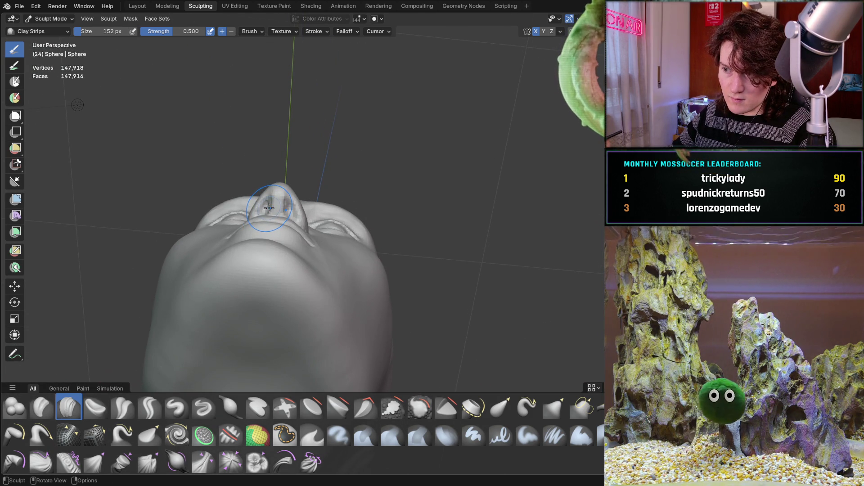
pyautogui.moveTo(267, 203)
pyautogui.mouseDown(button='middle')
pyautogui.moveTo(297, 210)
pyautogui.moveTo(293, 203)
pyautogui.moveTo(277, 200)
pyautogui.moveTo(279, 189)
pyautogui.moveTo(295, 231)
pyautogui.moveTo(396, 231)
pyautogui.moveTo(445, 218)
pyautogui.moveTo(365, 228)
pyautogui.moveTo(350, 212)
pyautogui.moveTo(345, 224)
pyautogui.mouseUp(button='middle')
pyautogui.scroll(3, 353, 203)
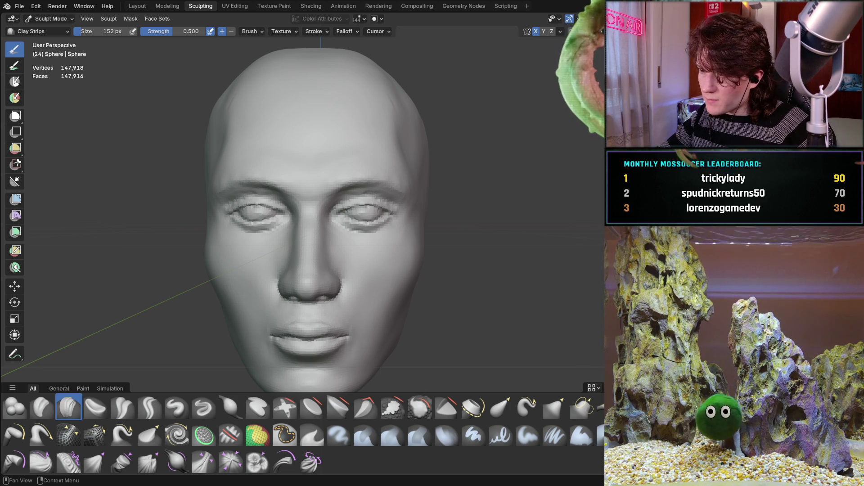
# Step: Build up the right side of the jaw with Clay Strips, viewed from under the chin
pyautogui.moveTo(322, 288)
pyautogui.mouseDown(button='middle')
pyautogui.moveTo(334, 259)
pyautogui.moveTo(364, 225)
pyautogui.moveTo(355, 238)
pyautogui.mouseUp(button='middle')
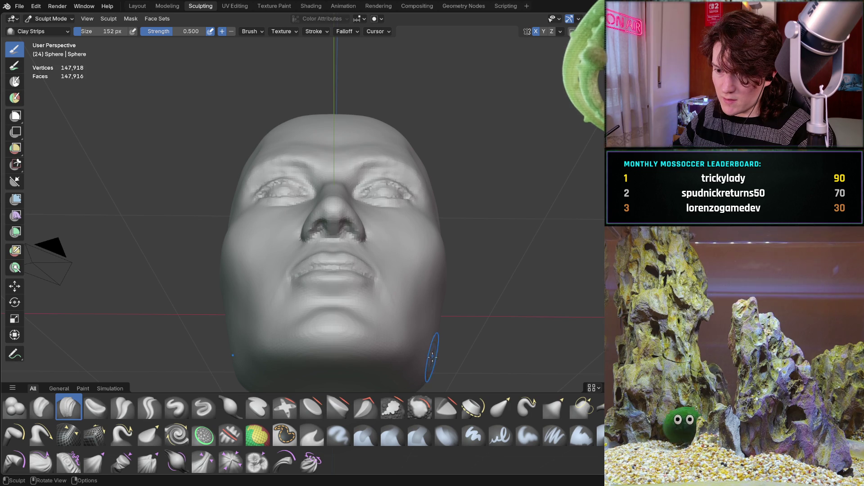
pyautogui.moveTo(426, 357); pyautogui.dragTo(432, 355)
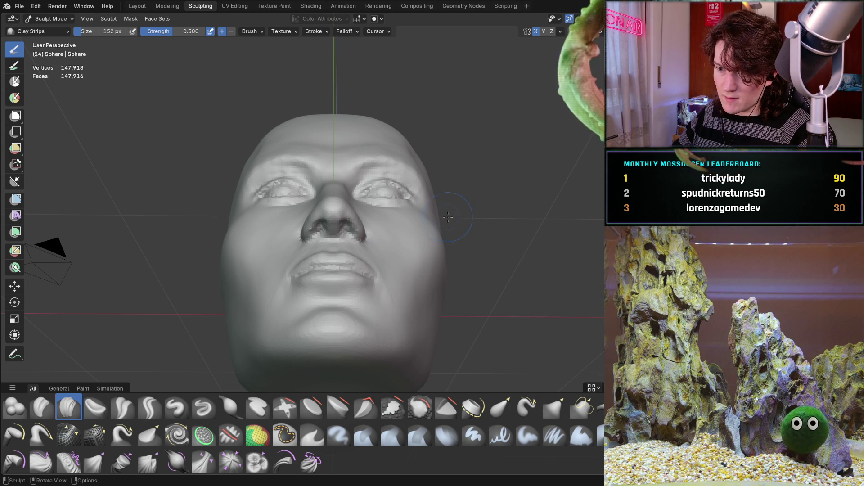
pyautogui.scroll(5, 443, 198)
# Step: Carve inward beside the outer eye with Ctrl-strokes, then add a forehead stroke
pyautogui.keyDown('shift'); pyautogui.moveTo(442, 199); pyautogui.dragTo(393, 229, button='middle'); pyautogui.keyUp('shift')
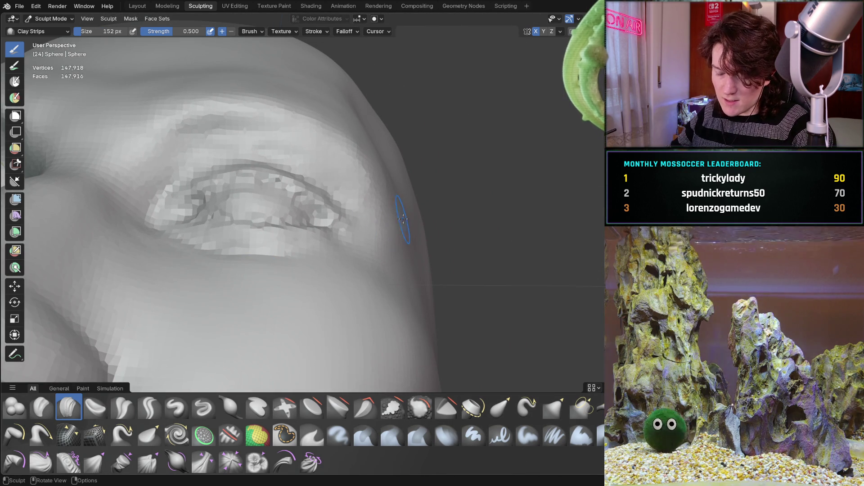
pyautogui.keyDown('ctrl'); pyautogui.moveTo(402, 214); pyautogui.dragTo(404, 278); pyautogui.keyUp('ctrl')
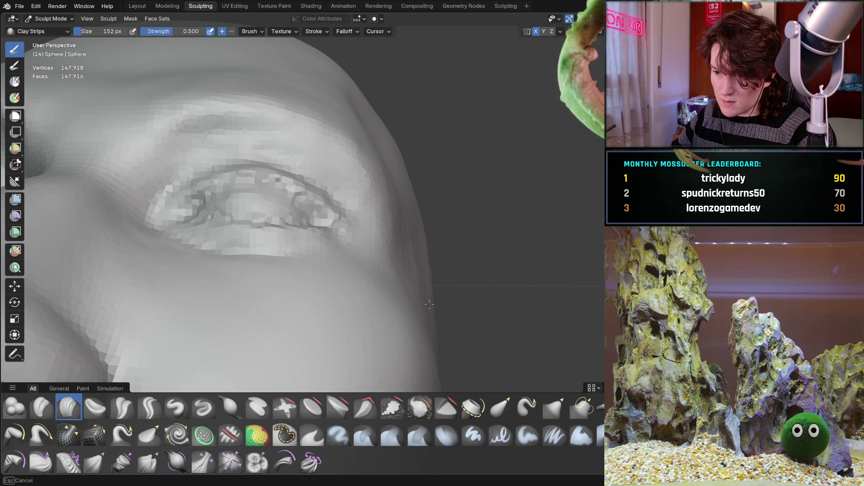
pyautogui.moveTo(423, 208); pyautogui.dragTo(415, 250, button='middle')
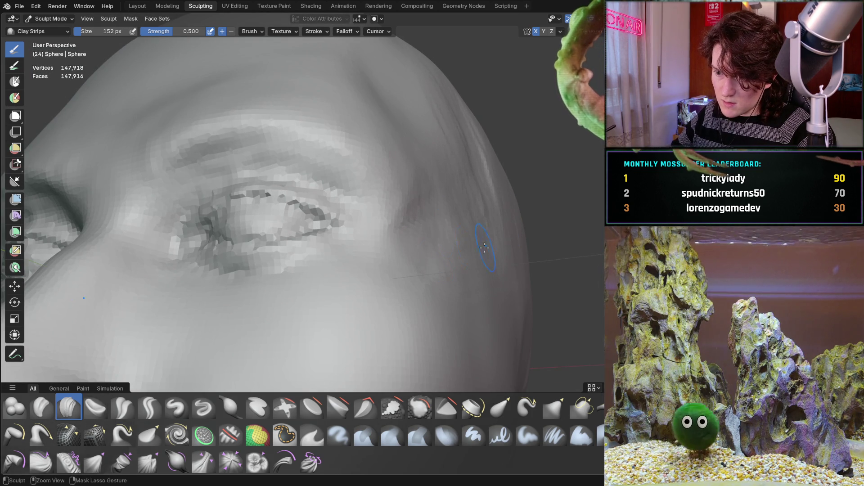
pyautogui.scroll(-5, 442, 272)
pyautogui.moveTo(441, 273)
pyautogui.mouseDown(button='middle')
pyautogui.moveTo(295, 305)
pyautogui.moveTo(350, 268)
pyautogui.mouseUp(button='middle')
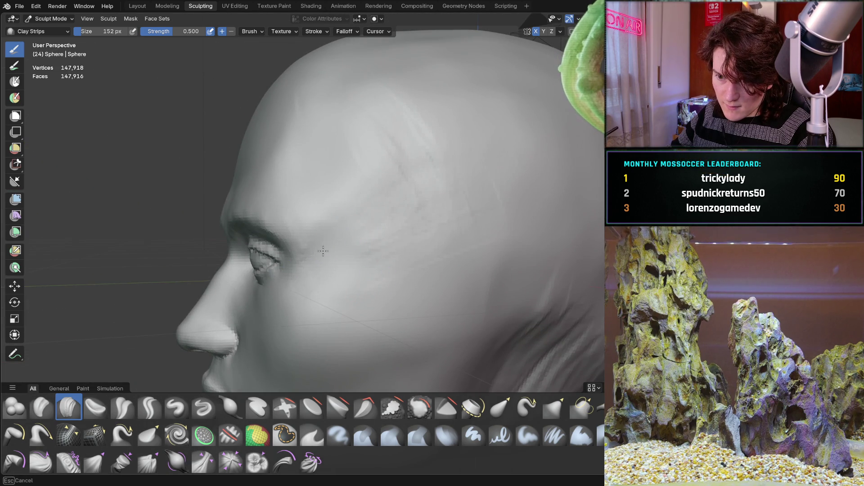
pyautogui.moveTo(355, 192)
pyautogui.mouseDown(button='middle')
pyautogui.moveTo(279, 279)
pyautogui.moveTo(318, 183)
pyautogui.moveTo(314, 168)
pyautogui.moveTo(325, 214)
pyautogui.moveTo(317, 197)
pyautogui.moveTo(400, 161)
pyautogui.mouseUp(button='middle')
pyautogui.scroll(-2, 266, 289)
pyautogui.scroll(2, 315, 168)
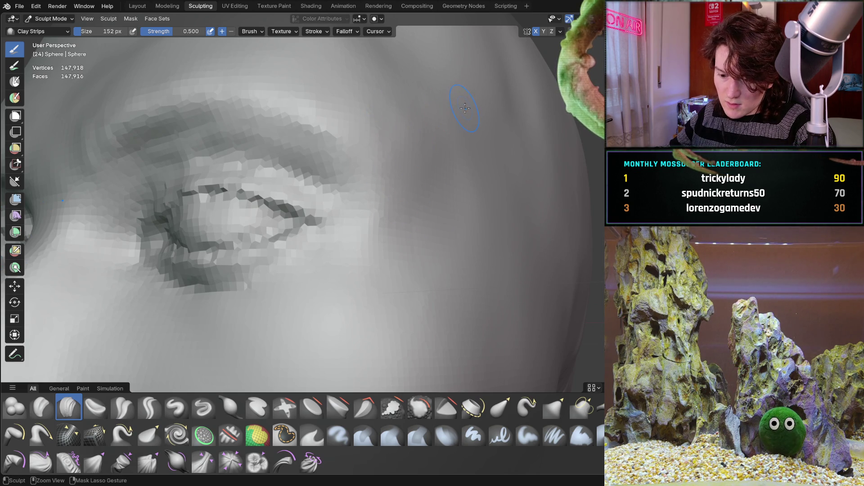
# Step: Refine the forehead above the brow with Clay Strips and check it from low down
pyautogui.keyDown('ctrl'); pyautogui.moveTo(407, 147); pyautogui.dragTo(386, 166, button='middle'); pyautogui.keyUp('ctrl')
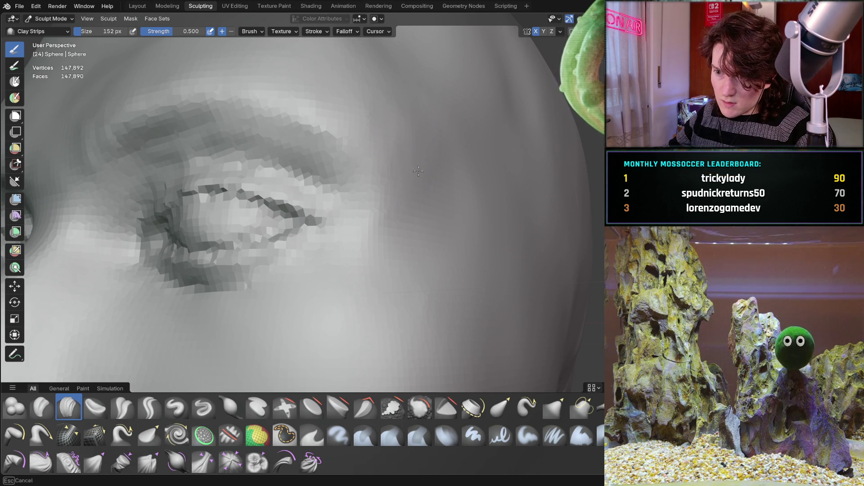
pyautogui.moveTo(382, 246)
pyautogui.keyDown('ctrl'); pyautogui.mouseDown(button='middle')
pyautogui.moveTo(282, 293)
pyautogui.moveTo(302, 288)
pyautogui.moveTo(318, 218)
pyautogui.moveTo(355, 215)
pyautogui.moveTo(347, 212)
pyautogui.moveTo(345, 226)
pyautogui.moveTo(325, 182)
pyautogui.moveTo(336, 149)
pyautogui.moveTo(318, 135)
pyautogui.mouseUp(button='middle'); pyautogui.keyUp('ctrl')
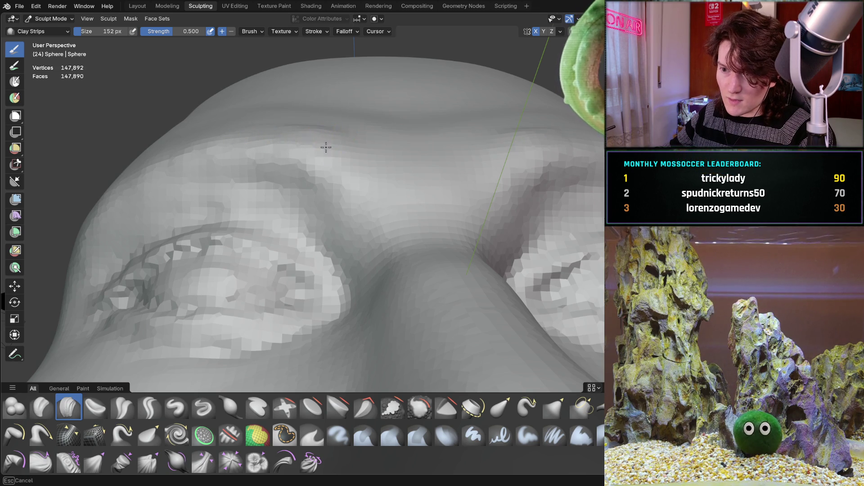
pyautogui.moveTo(312, 131); pyautogui.dragTo(374, 208, button='middle')
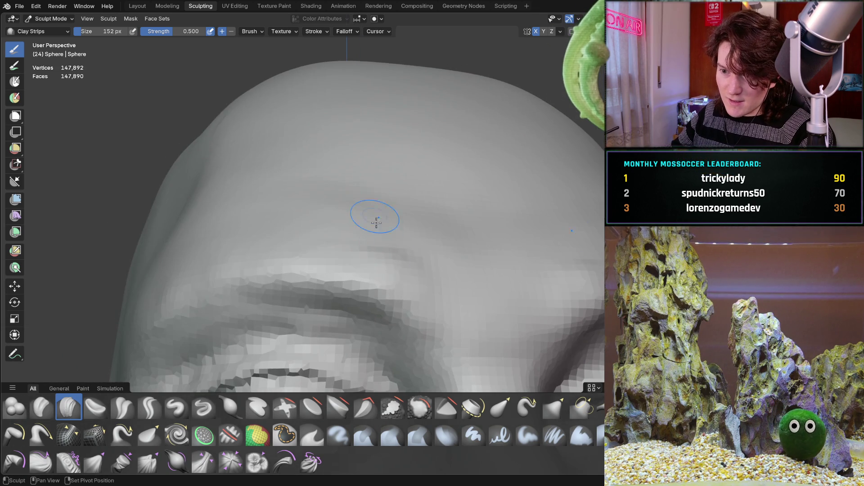
pyautogui.moveTo(412, 264)
pyautogui.keyDown('shift'); pyautogui.mouseDown(button='middle')
pyautogui.moveTo(360, 252)
pyautogui.moveTo(349, 294)
pyautogui.moveTo(386, 255)
pyautogui.moveTo(289, 243)
pyautogui.moveTo(294, 200)
pyautogui.mouseUp(button='middle'); pyautogui.keyUp('shift')
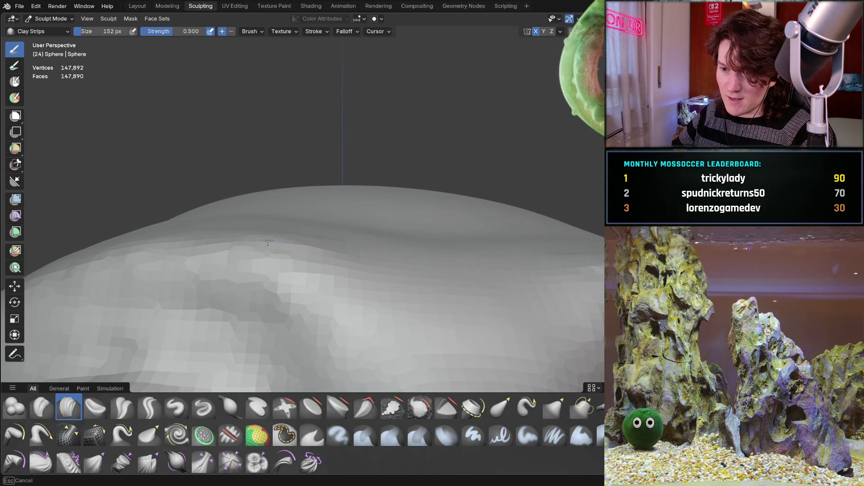
pyautogui.moveTo(263, 216)
pyautogui.mouseDown(button='middle')
pyautogui.moveTo(278, 207)
pyautogui.moveTo(286, 270)
pyautogui.mouseUp(button='middle')
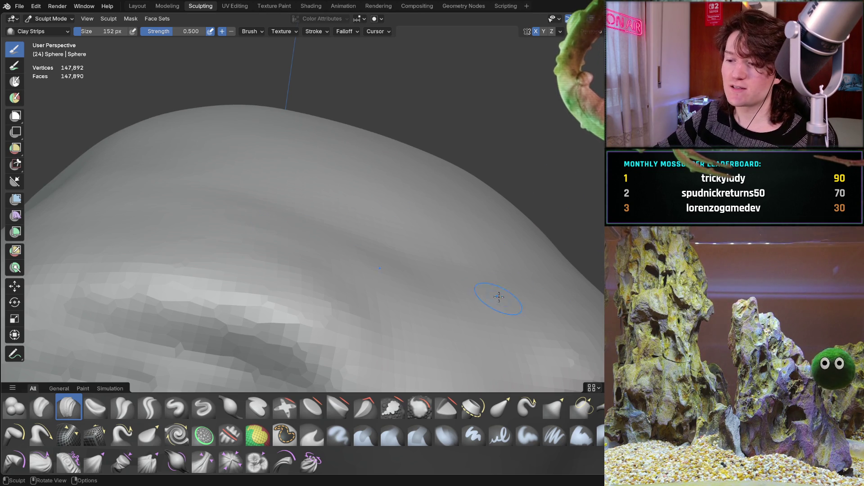
# Step: Switch to Chrome, open a new tab and type the search 'BIOCHETASI'
pyautogui.hotkey('alt', 'Tab')
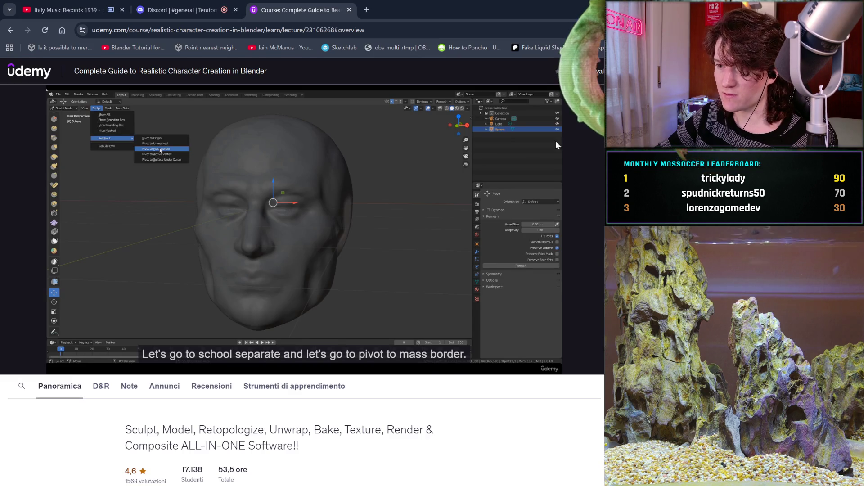
pyautogui.click(366, 9)
pyautogui.write('BIOCHETASI')
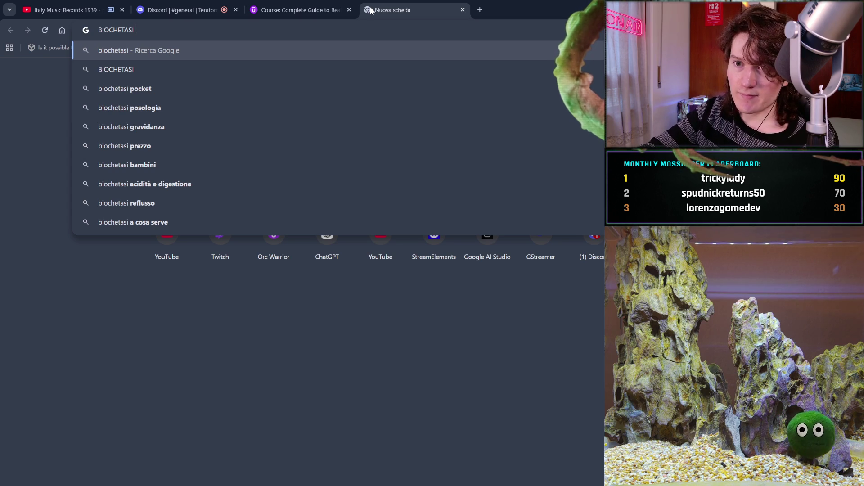
# Step: Extend the query to 'BIOCHETASI equivalent belgium' and run the search
pyautogui.write('equi')
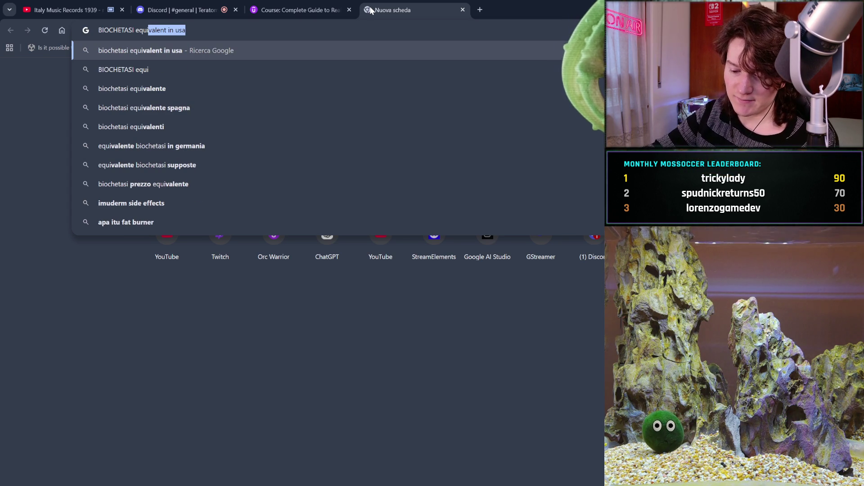
pyautogui.write('val')
pyautogui.write('ent')
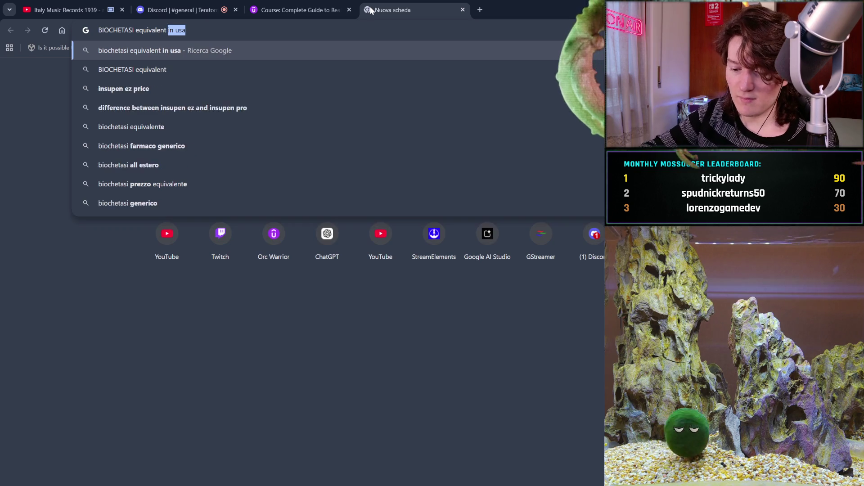
pyautogui.write(' belgiu,m')
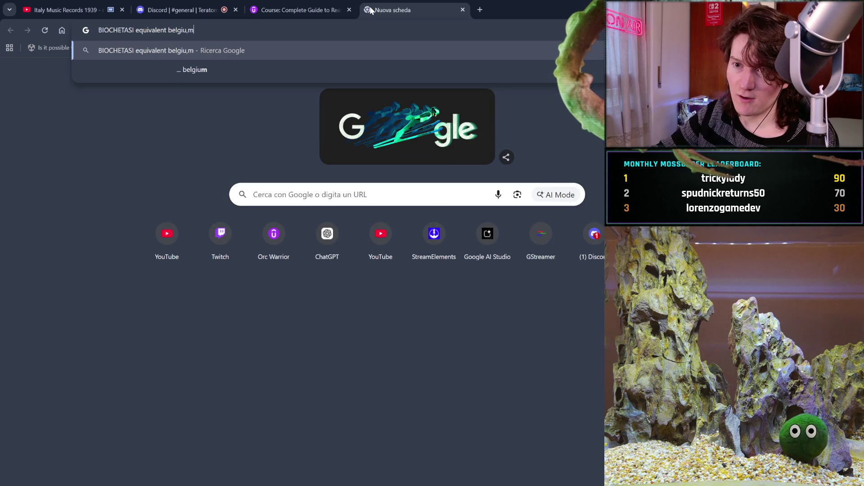
pyautogui.press('BackSpace')
pyautogui.press('BackSpace')
pyautogui.write('m')
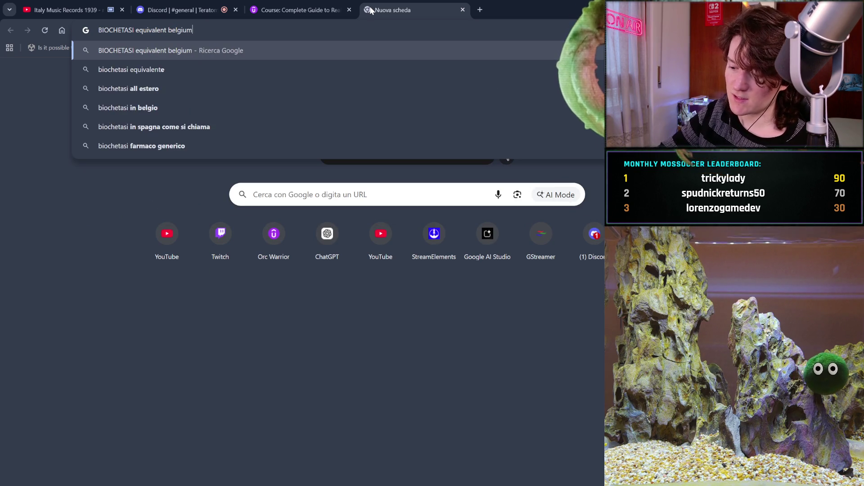
pyautogui.press('Return')
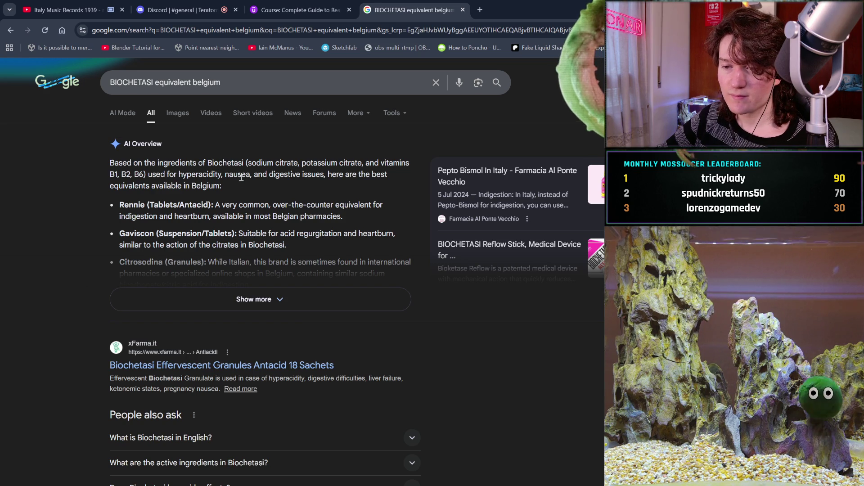
# Step: Expand and read the AI Overview of Belgian equivalents like Rennie and Gaviscon, then close the tab
pyautogui.click(297, 296)
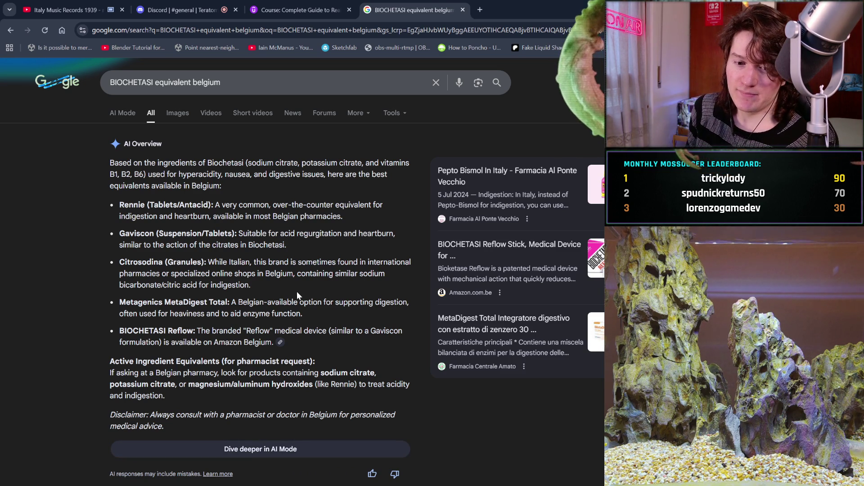
pyautogui.scroll(-5, 298, 294)
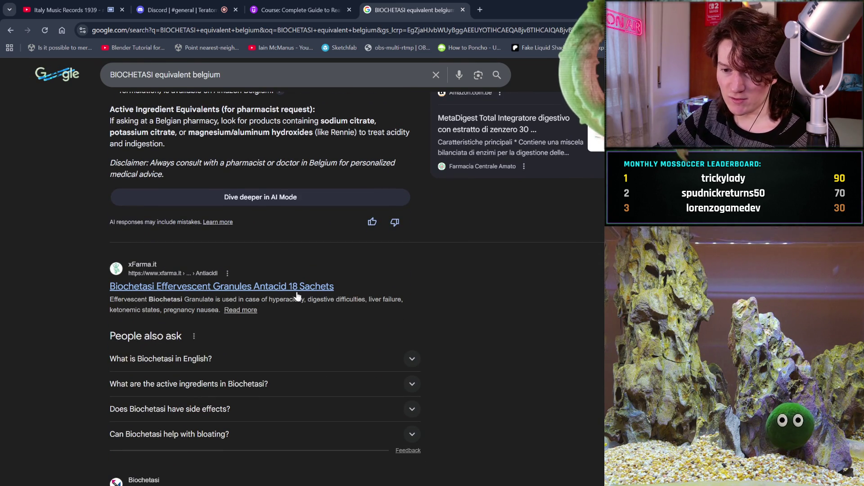
pyautogui.scroll(-4, 297, 296)
pyautogui.scroll(5, 296, 296)
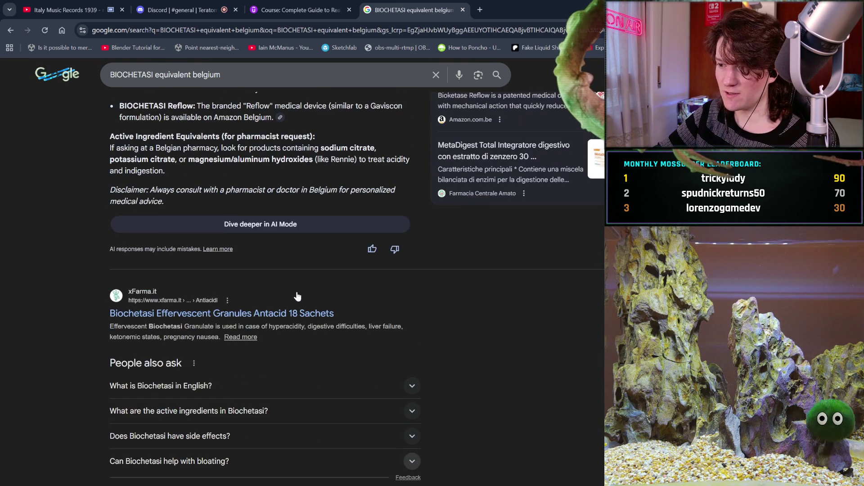
pyautogui.scroll(-1, 297, 296)
pyautogui.scroll(-5, 296, 291)
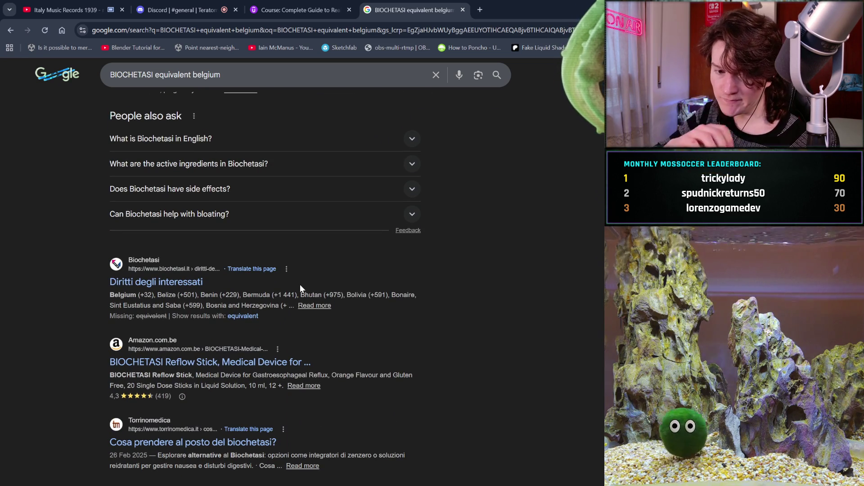
pyautogui.scroll(-1, 301, 286)
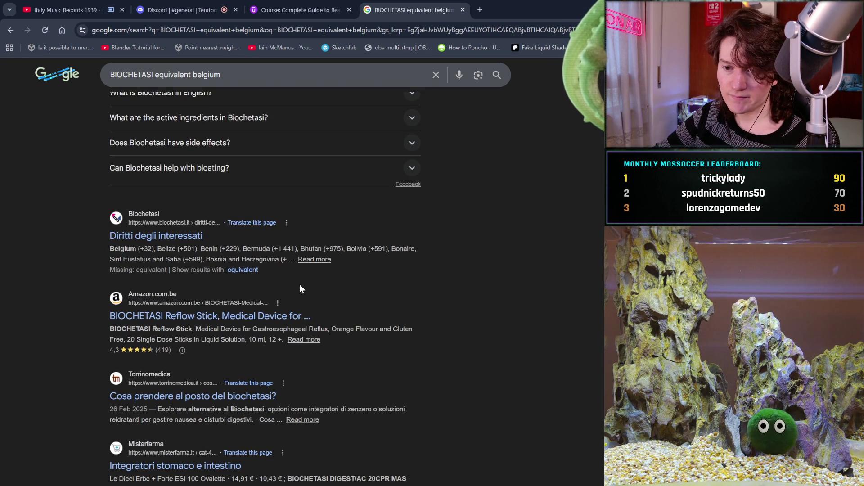
pyautogui.scroll(-1, 300, 285)
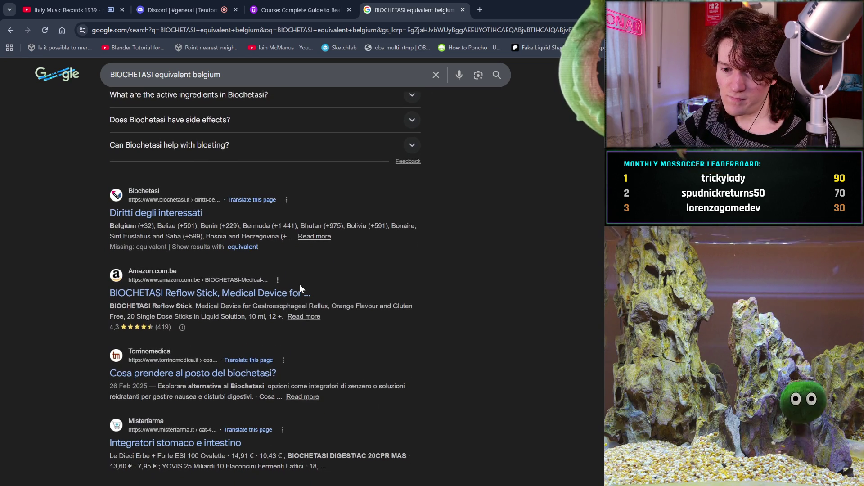
pyautogui.scroll(10, 300, 285)
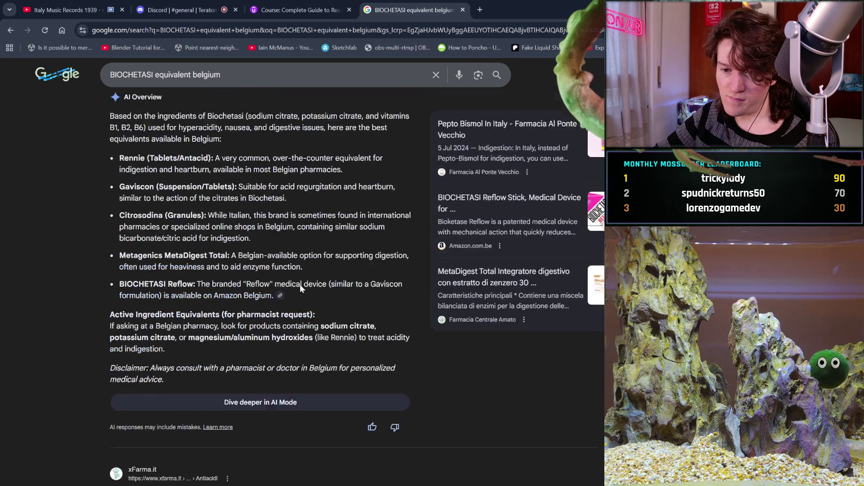
pyautogui.click(463, 9)
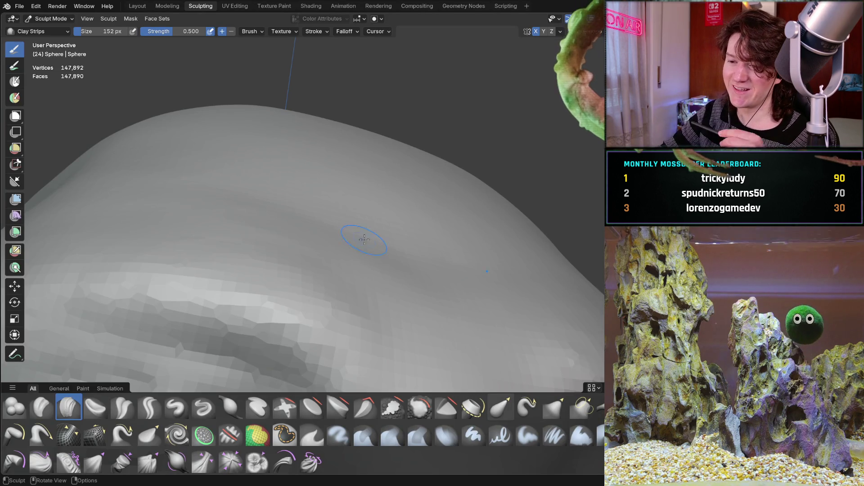
pyautogui.moveTo(358, 230)
pyautogui.mouseDown(button='middle')
pyautogui.moveTo(261, 256)
pyautogui.moveTo(309, 193)
pyautogui.moveTo(328, 229)
pyautogui.moveTo(328, 207)
pyautogui.moveTo(309, 182)
pyautogui.moveTo(299, 242)
pyautogui.moveTo(364, 297)
pyautogui.mouseUp(button='middle')
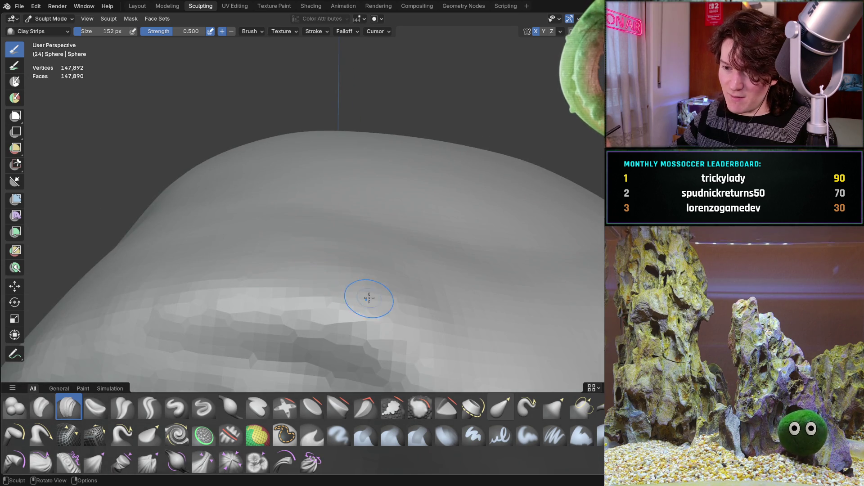
pyautogui.moveTo(417, 318); pyautogui.dragTo(417, 318, button='middle')
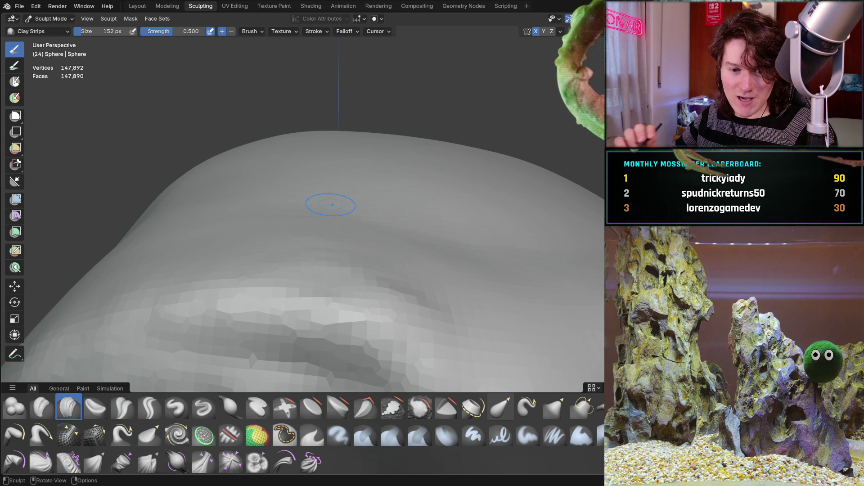
pyautogui.moveTo(337, 272); pyautogui.dragTo(332, 277, button='middle')
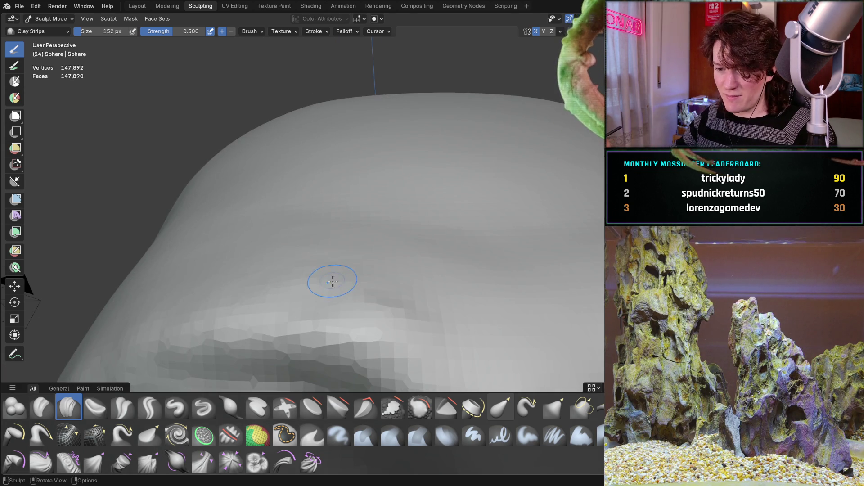
pyautogui.scroll(3, 337, 289)
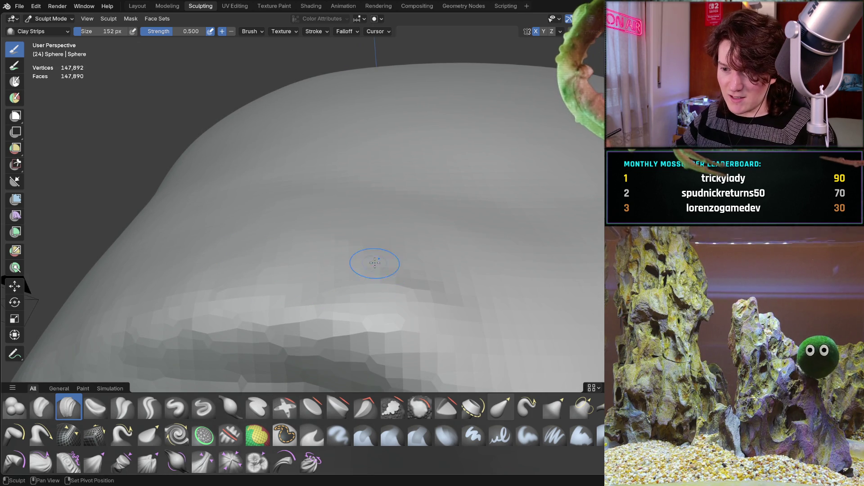
pyautogui.moveTo(285, 274)
pyautogui.mouseDown(button='middle')
pyautogui.moveTo(322, 277)
pyautogui.moveTo(328, 193)
pyautogui.moveTo(369, 230)
pyautogui.moveTo(285, 252)
pyautogui.moveTo(299, 255)
pyautogui.moveTo(297, 247)
pyautogui.moveTo(306, 272)
pyautogui.mouseUp(button='middle')
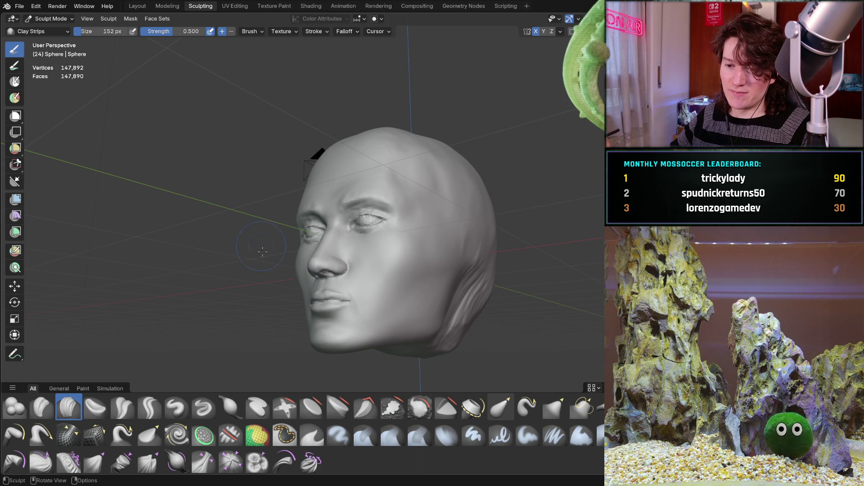
pyautogui.moveTo(284, 303)
pyautogui.mouseDown(button='middle')
pyautogui.moveTo(285, 269)
pyautogui.moveTo(297, 252)
pyautogui.mouseUp(button='middle')
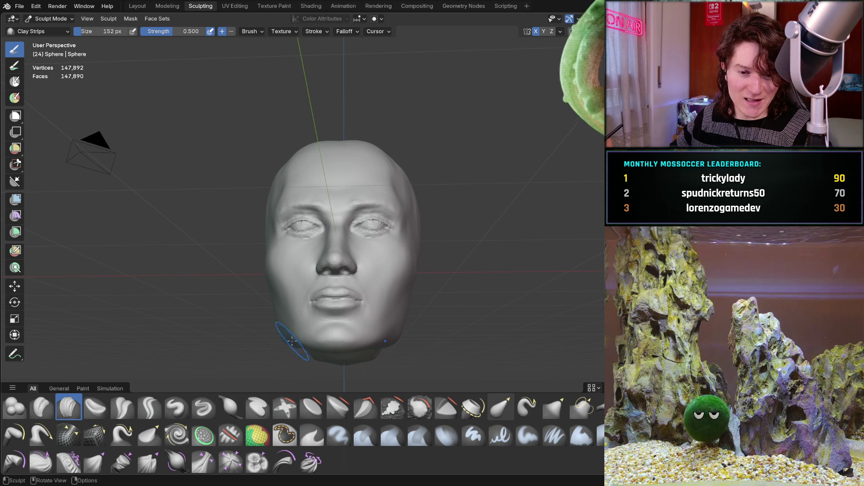
pyautogui.moveTo(305, 251)
pyautogui.keyDown('ctrl'); pyautogui.mouseDown(button='middle')
pyautogui.moveTo(307, 237)
pyautogui.moveTo(312, 251)
pyautogui.moveTo(269, 188)
pyautogui.moveTo(318, 259)
pyautogui.moveTo(347, 155)
pyautogui.moveTo(328, 264)
pyautogui.moveTo(347, 218)
pyautogui.moveTo(332, 256)
pyautogui.moveTo(319, 221)
pyautogui.moveTo(270, 303)
pyautogui.moveTo(342, 248)
pyautogui.moveTo(342, 232)
pyautogui.moveTo(325, 219)
pyautogui.moveTo(341, 228)
pyautogui.moveTo(310, 216)
pyautogui.mouseUp(button='middle'); pyautogui.keyUp('ctrl')
pyautogui.scroll(-3, 320, 213)
pyautogui.scroll(-5, 304, 274)
pyautogui.scroll(5, 357, 236)
pyautogui.scroll(-3, 357, 237)
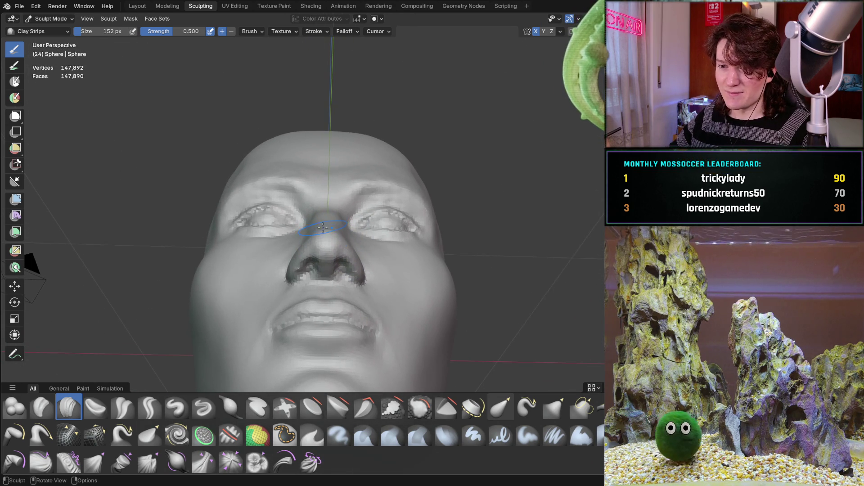
# Step: Straighten the view between the eyes and enlarge the Clay Strips brush to 236 px
pyautogui.scroll(8, 315, 164)
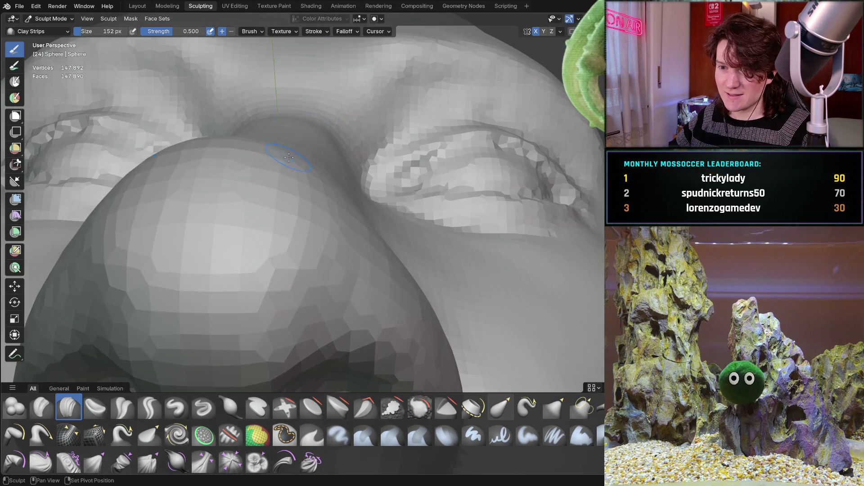
pyautogui.moveTo(289, 157); pyautogui.dragTo(271, 152, button='middle')
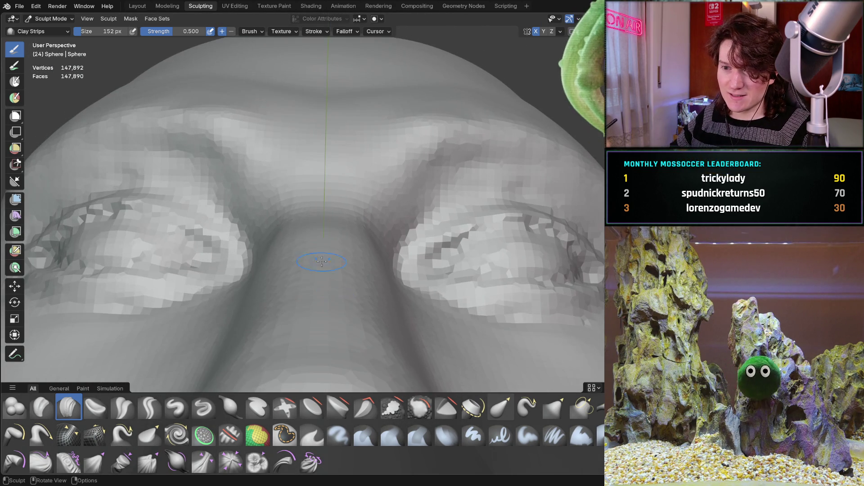
pyautogui.press('f')
pyautogui.click(265, 114)
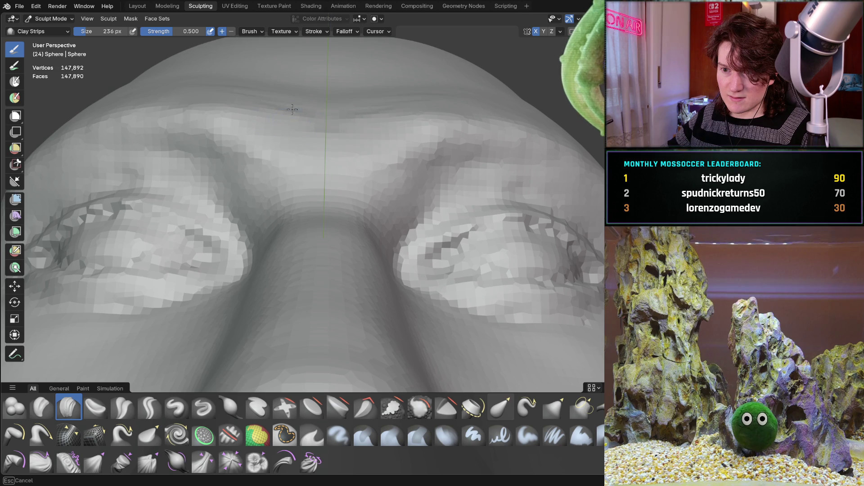
# Step: Orbit around the head to check the eye and face from three-quarter, low and frontal angles
pyautogui.moveTo(287, 86)
pyautogui.mouseDown(button='middle')
pyautogui.moveTo(264, 106)
pyautogui.moveTo(295, 153)
pyautogui.moveTo(312, 216)
pyautogui.mouseUp(button='middle')
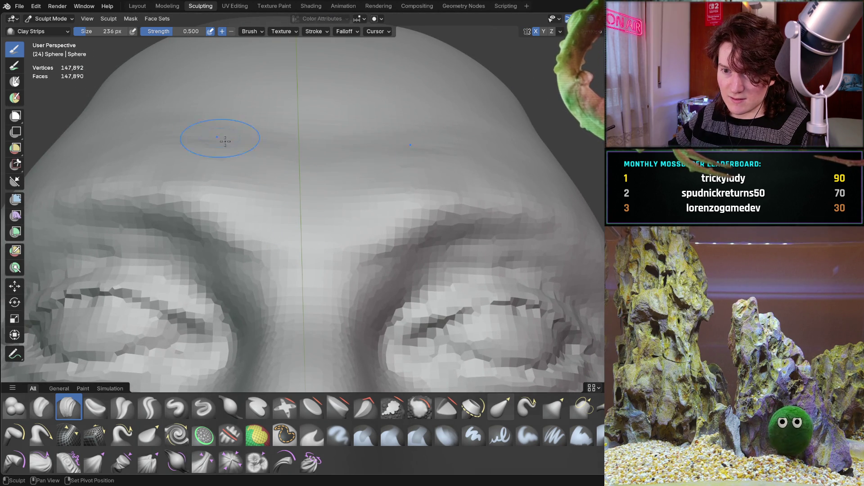
pyautogui.moveTo(357, 150)
pyautogui.mouseDown(button='middle')
pyautogui.moveTo(381, 126)
pyautogui.moveTo(391, 145)
pyautogui.moveTo(378, 139)
pyautogui.moveTo(366, 154)
pyautogui.mouseUp(button='middle')
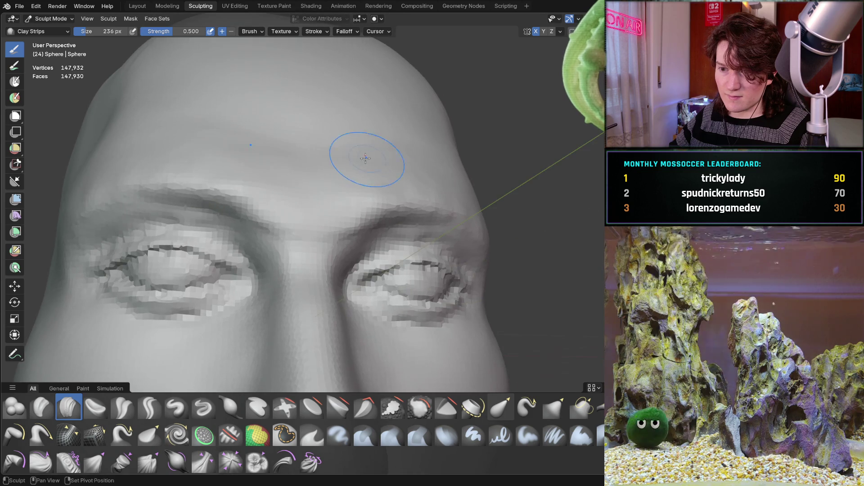
pyautogui.scroll(2, 316, 199)
pyautogui.scroll(-5, 315, 198)
pyautogui.moveTo(222, 318)
pyautogui.mouseDown(button='middle')
pyautogui.moveTo(315, 209)
pyautogui.moveTo(302, 239)
pyautogui.mouseUp(button='middle')
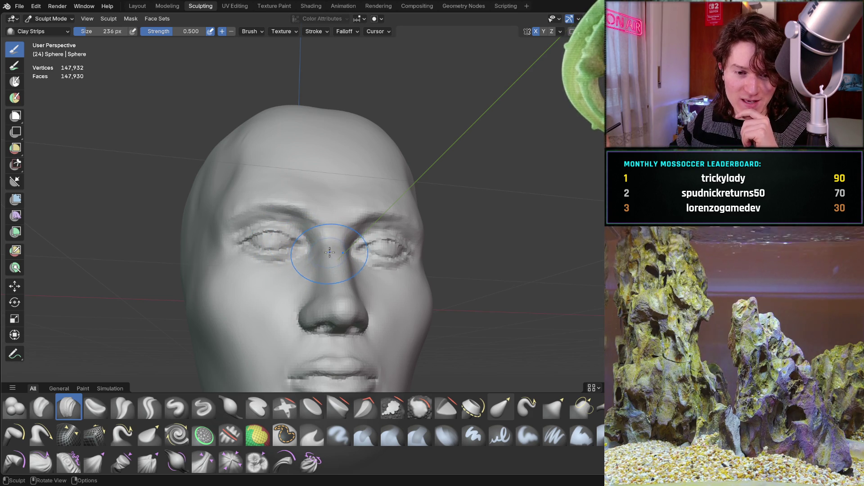
pyautogui.moveTo(348, 210); pyautogui.dragTo(345, 213, button='middle')
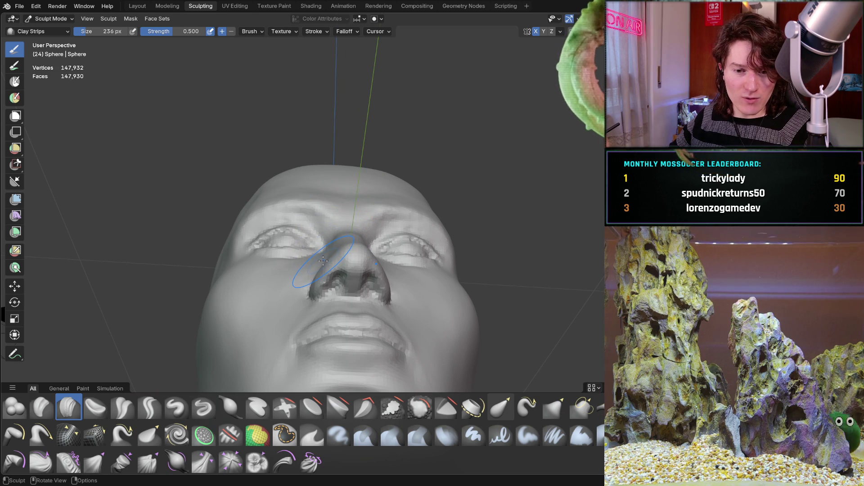
pyautogui.moveTo(332, 257)
pyautogui.mouseDown(button='middle')
pyautogui.moveTo(324, 199)
pyautogui.moveTo(308, 203)
pyautogui.mouseUp(button='middle')
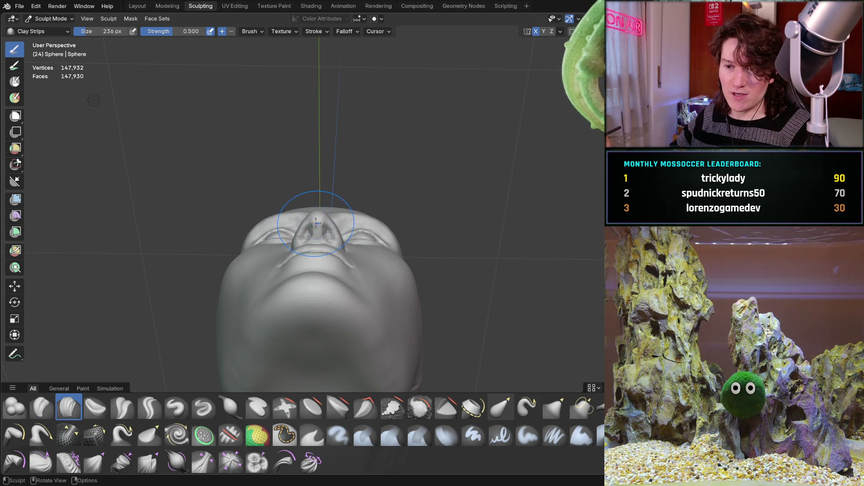
pyautogui.moveTo(306, 236); pyautogui.dragTo(317, 225, button='middle')
pyautogui.moveTo(318, 209)
pyautogui.mouseDown(button='middle')
pyautogui.moveTo(326, 200)
pyautogui.moveTo(342, 214)
pyautogui.moveTo(357, 203)
pyautogui.mouseUp(button='middle')
# Step: Zoom in on the forehead and add clay strokes above and between the brows
pyautogui.scroll(3, 360, 201)
pyautogui.scroll(5, 362, 200)
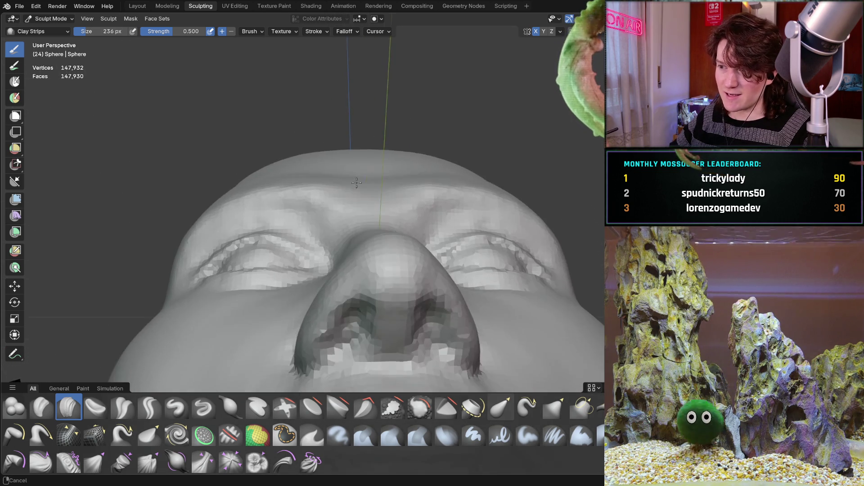
pyautogui.moveTo(318, 194); pyautogui.dragTo(310, 228, button='middle')
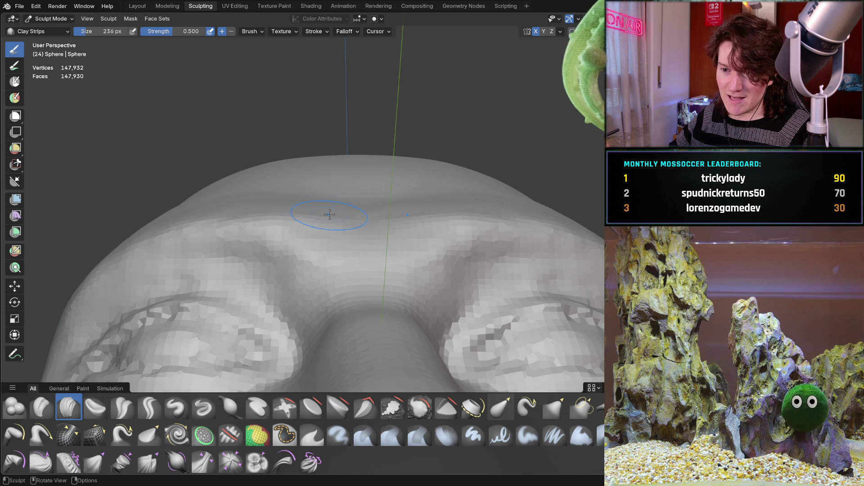
pyautogui.moveTo(353, 188)
pyautogui.mouseDown(button='middle')
pyautogui.moveTo(340, 245)
pyautogui.moveTo(396, 208)
pyautogui.mouseUp(button='middle')
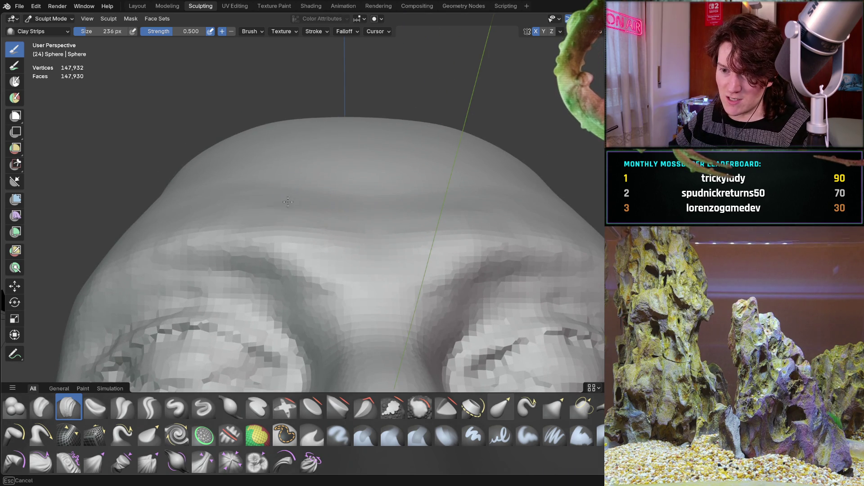
pyautogui.moveTo(396, 226)
pyautogui.mouseDown(button='middle')
pyautogui.moveTo(393, 185)
pyautogui.moveTo(351, 224)
pyautogui.mouseUp(button='middle')
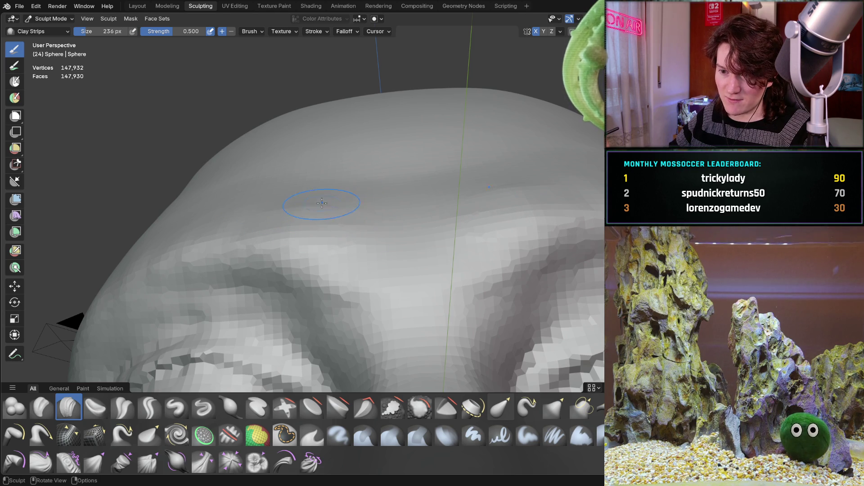
pyautogui.moveTo(386, 215)
pyautogui.mouseDown(button='middle')
pyautogui.moveTo(386, 174)
pyautogui.moveTo(386, 194)
pyautogui.moveTo(357, 144)
pyautogui.moveTo(281, 233)
pyautogui.moveTo(286, 216)
pyautogui.moveTo(417, 178)
pyautogui.moveTo(335, 243)
pyautogui.moveTo(386, 193)
pyautogui.moveTo(336, 215)
pyautogui.moveTo(291, 279)
pyautogui.moveTo(344, 193)
pyautogui.moveTo(354, 197)
pyautogui.moveTo(360, 225)
pyautogui.moveTo(396, 203)
pyautogui.moveTo(308, 238)
pyautogui.moveTo(376, 252)
pyautogui.moveTo(311, 154)
pyautogui.moveTo(347, 270)
pyautogui.mouseUp(button='middle')
pyautogui.scroll(5, 376, 264)
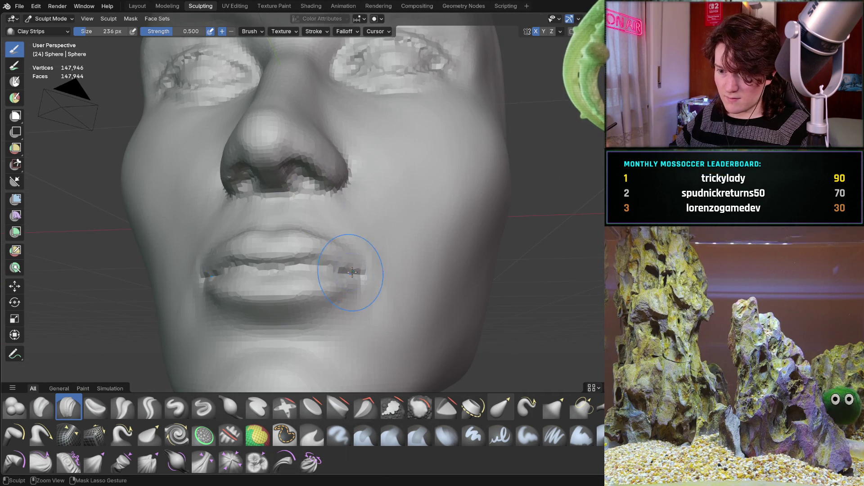
pyautogui.scroll(5, 351, 252)
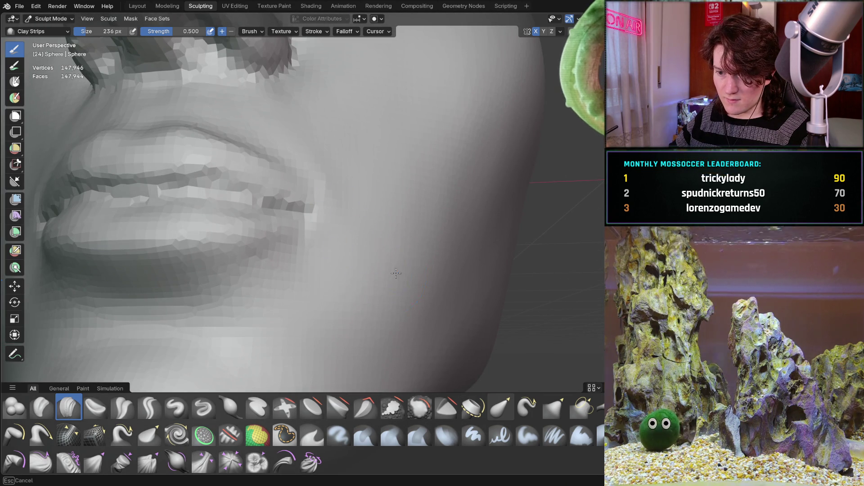
pyautogui.scroll(-8, 356, 253)
pyautogui.moveTo(322, 228); pyautogui.dragTo(299, 210, button='middle')
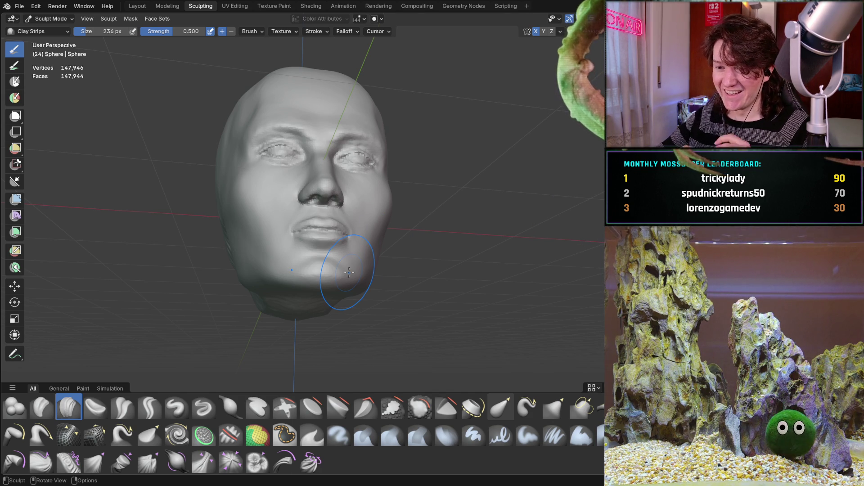
pyautogui.moveTo(335, 245)
pyautogui.mouseDown(button='middle')
pyautogui.moveTo(325, 210)
pyautogui.moveTo(339, 221)
pyautogui.moveTo(341, 210)
pyautogui.moveTo(290, 225)
pyautogui.mouseUp(button='middle')
pyautogui.scroll(3, 289, 225)
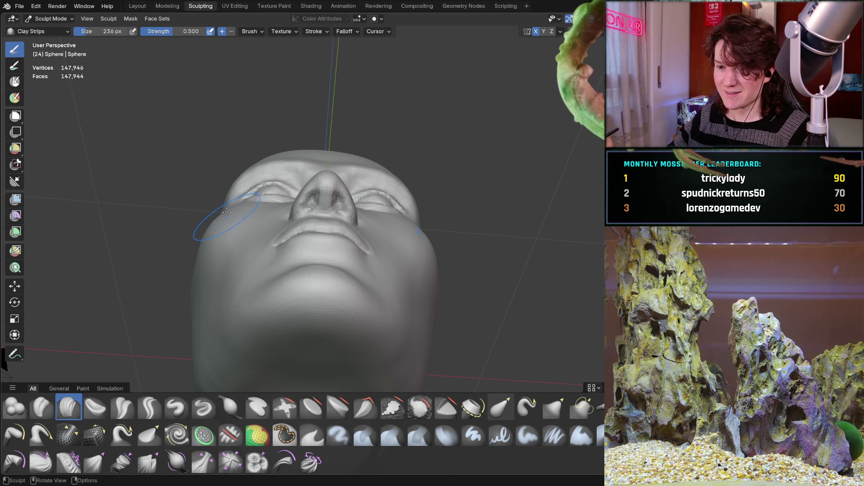
pyautogui.moveTo(214, 233)
pyautogui.mouseDown(button='middle')
pyautogui.moveTo(202, 241)
pyautogui.moveTo(244, 221)
pyautogui.mouseUp(button='middle')
pyautogui.moveTo(220, 254); pyautogui.dragTo(244, 221, button='middle')
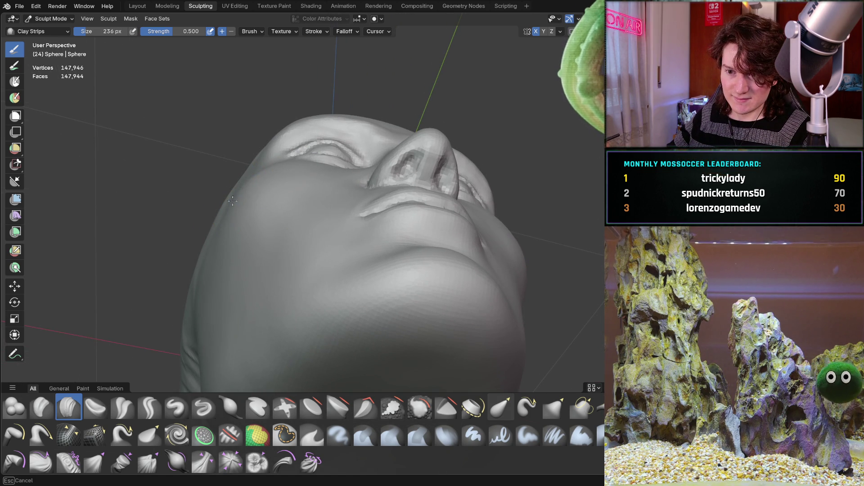
pyautogui.moveTo(239, 189); pyautogui.dragTo(261, 208, button='middle')
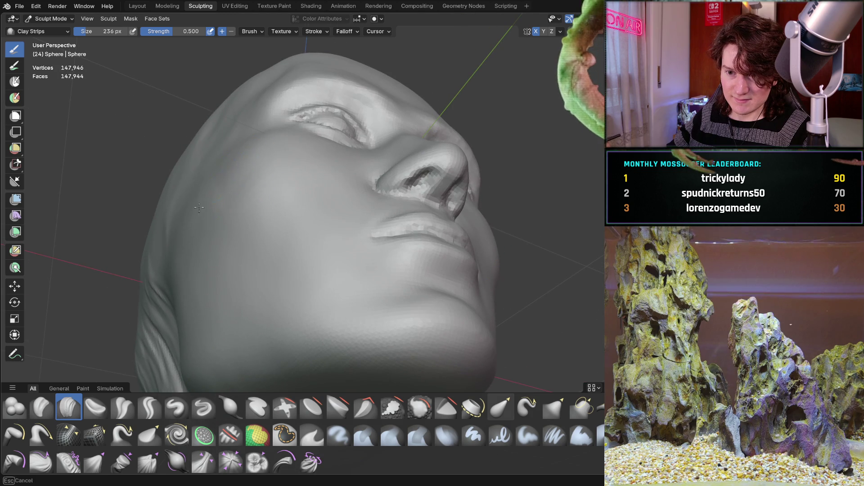
pyautogui.moveTo(198, 218)
pyautogui.mouseDown(button='middle')
pyautogui.moveTo(228, 171)
pyautogui.moveTo(236, 191)
pyautogui.mouseUp(button='middle')
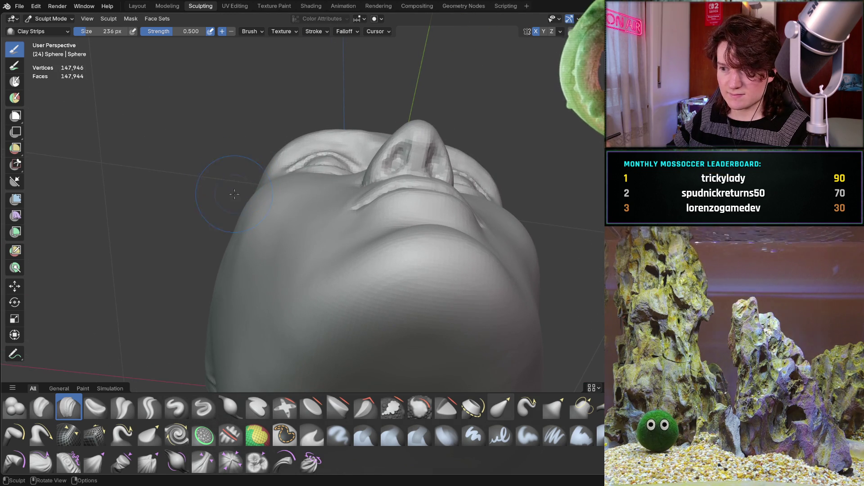
pyautogui.moveTo(225, 233)
pyautogui.mouseDown(button='middle')
pyautogui.moveTo(274, 236)
pyautogui.moveTo(228, 231)
pyautogui.moveTo(246, 228)
pyautogui.moveTo(265, 206)
pyautogui.mouseUp(button='middle')
pyautogui.moveTo(206, 201); pyautogui.dragTo(206, 201, button='middle')
pyautogui.moveTo(258, 171)
pyautogui.mouseDown(button='middle')
pyautogui.moveTo(193, 277)
pyautogui.moveTo(175, 239)
pyautogui.moveTo(221, 220)
pyautogui.mouseUp(button='middle')
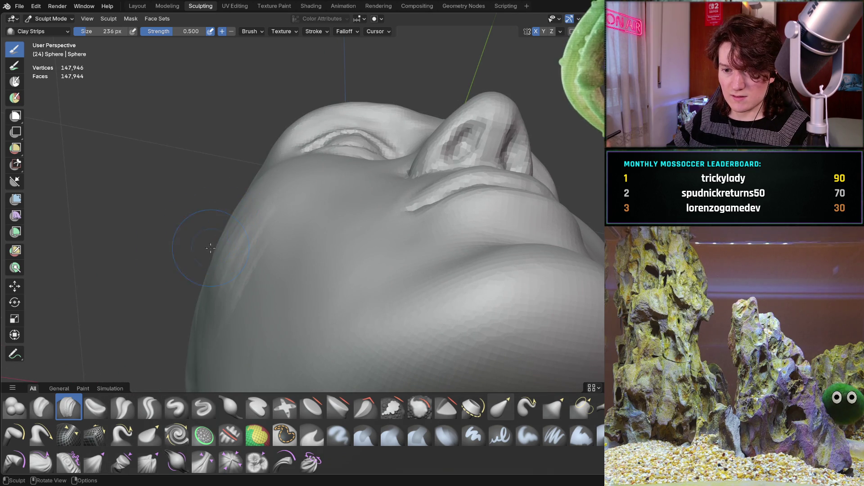
# Step: Orbit the head to a near-profile, then to a low front view of the lower cheek
pyautogui.moveTo(208, 268); pyautogui.dragTo(228, 169, button='middle')
pyautogui.moveTo(164, 194); pyautogui.dragTo(164, 194, button='middle')
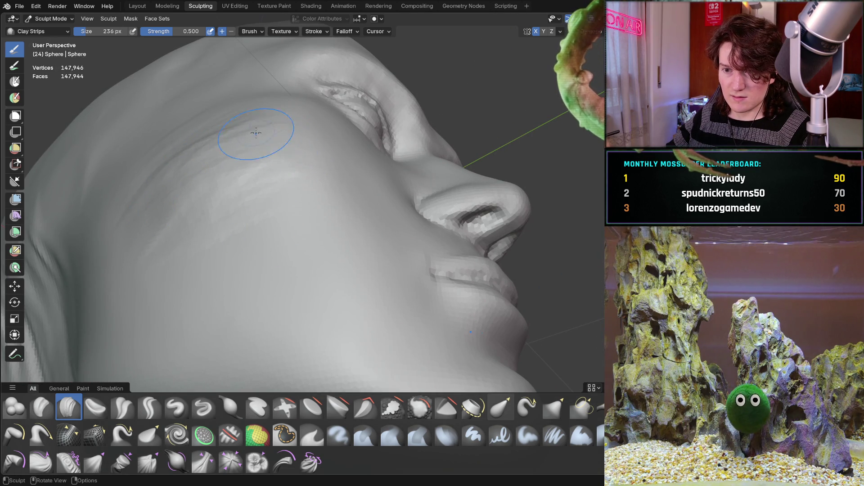
pyautogui.moveTo(251, 124); pyautogui.dragTo(256, 190, button='middle')
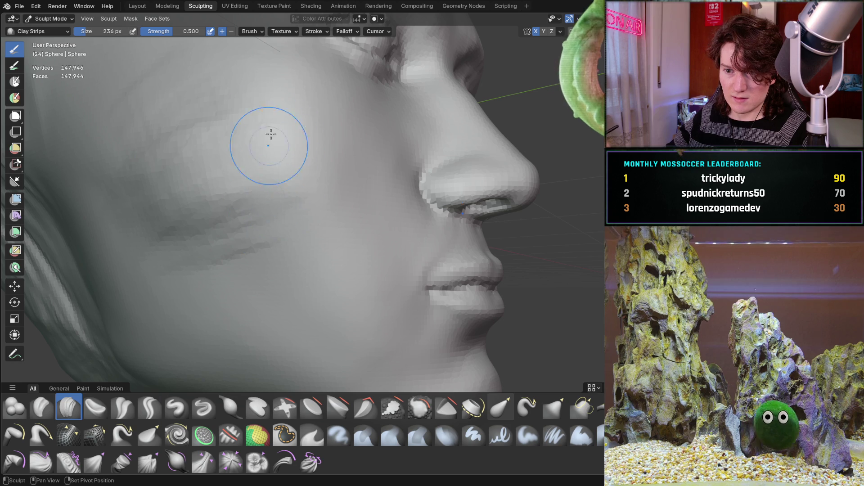
pyautogui.moveTo(173, 135); pyautogui.dragTo(229, 271, button='middle')
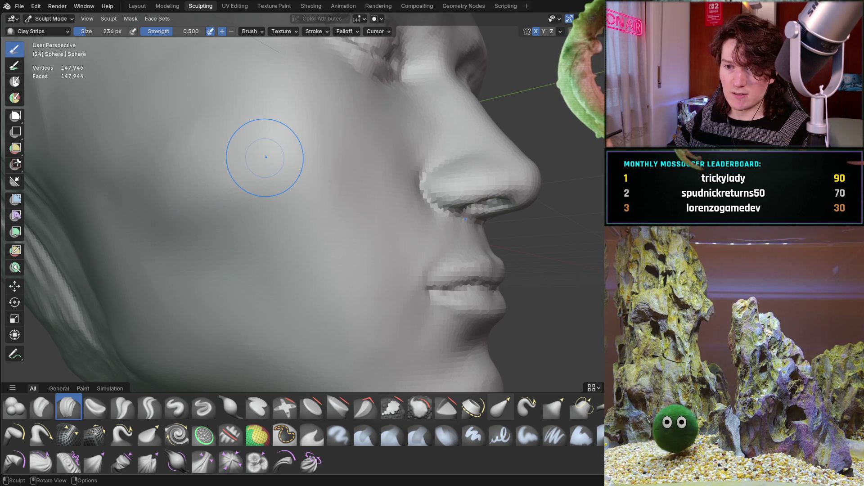
pyautogui.moveTo(260, 161); pyautogui.dragTo(299, 164, button='middle')
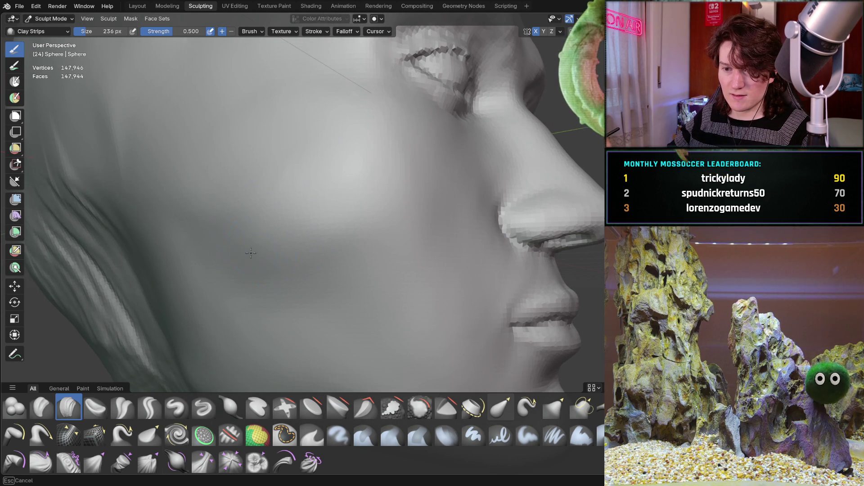
pyautogui.moveTo(203, 236); pyautogui.dragTo(203, 234, button='middle')
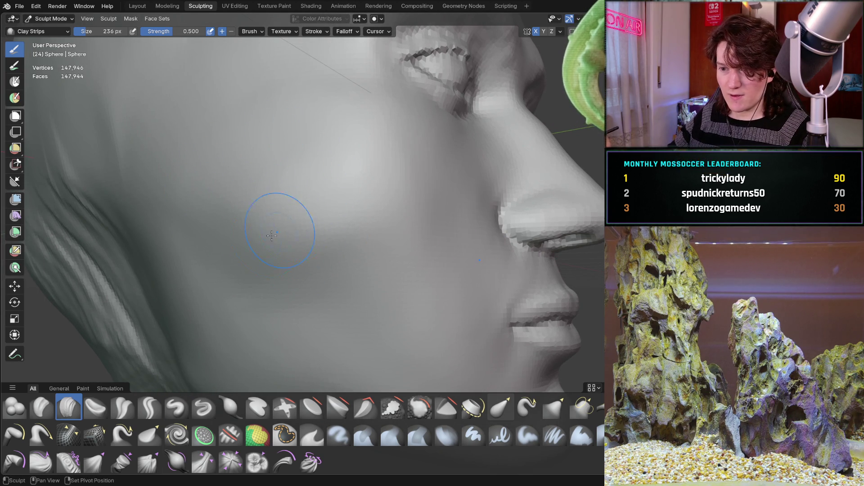
pyautogui.moveTo(395, 145)
pyautogui.mouseDown(button='middle')
pyautogui.moveTo(319, 156)
pyautogui.moveTo(315, 129)
pyautogui.moveTo(335, 145)
pyautogui.moveTo(299, 177)
pyautogui.moveTo(266, 180)
pyautogui.mouseUp(button='middle')
pyautogui.scroll(5, 309, 139)
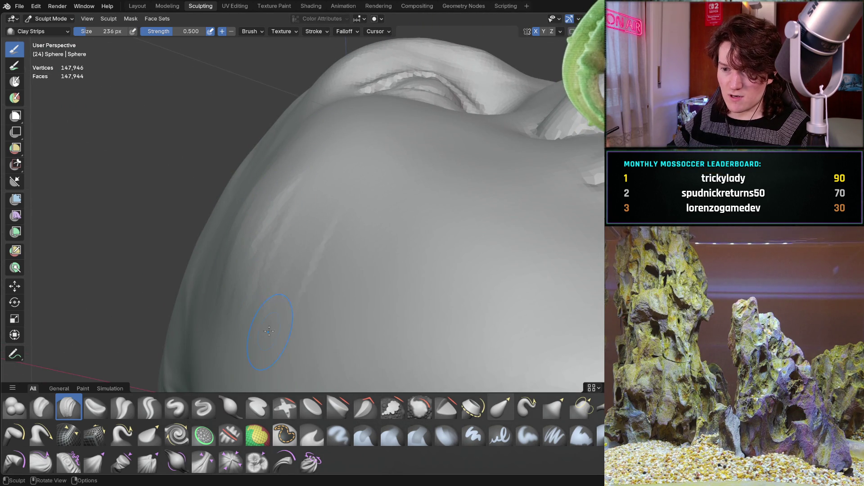
# Step: Build up clay strips on the lower cheek beside the chin, checking it from several angles
pyautogui.moveTo(321, 246)
pyautogui.mouseDown()
pyautogui.moveTo(290, 318)
pyautogui.moveTo(261, 261)
pyautogui.moveTo(230, 270)
pyautogui.moveTo(251, 212)
pyautogui.mouseUp()
pyautogui.moveTo(227, 189); pyautogui.dragTo(270, 168, button='middle')
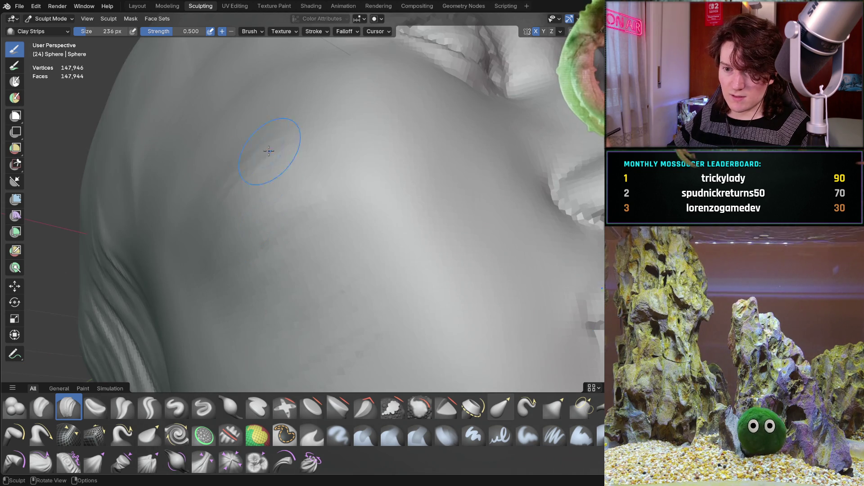
pyautogui.moveTo(287, 308); pyautogui.dragTo(267, 213, button='middle')
pyautogui.moveTo(327, 158)
pyautogui.mouseDown(button='middle')
pyautogui.moveTo(261, 216)
pyautogui.moveTo(243, 211)
pyautogui.moveTo(212, 247)
pyautogui.moveTo(252, 195)
pyautogui.moveTo(280, 201)
pyautogui.moveTo(299, 139)
pyautogui.moveTo(294, 184)
pyautogui.moveTo(232, 146)
pyautogui.mouseUp(button='middle')
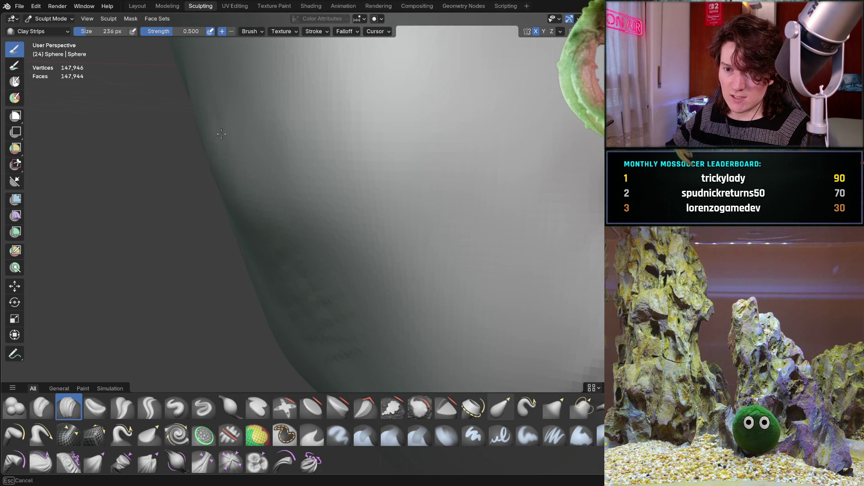
pyautogui.moveTo(243, 225); pyautogui.dragTo(222, 139, button='middle')
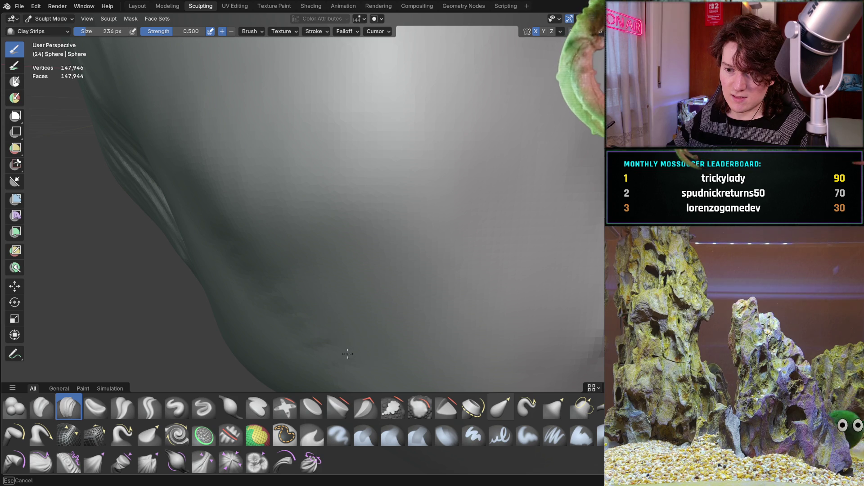
pyautogui.moveTo(235, 237)
pyautogui.mouseDown(button='middle')
pyautogui.moveTo(247, 139)
pyautogui.moveTo(264, 139)
pyautogui.moveTo(187, 171)
pyautogui.mouseUp(button='middle')
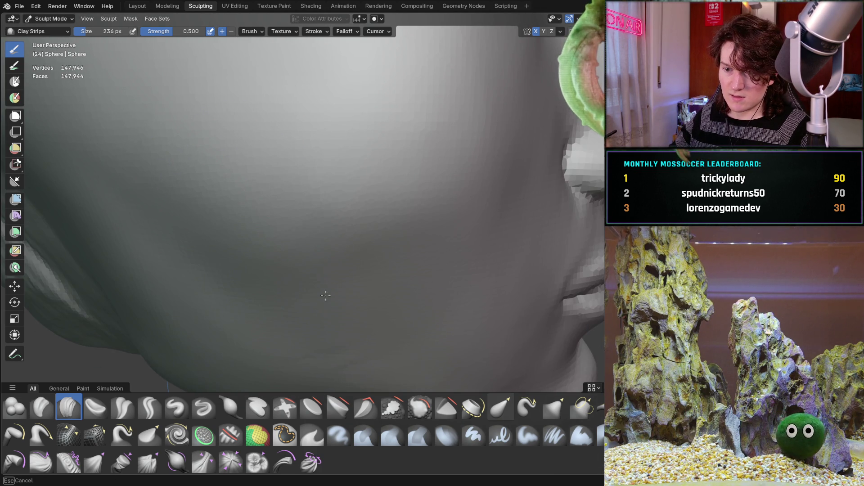
pyautogui.moveTo(353, 123); pyautogui.dragTo(300, 195, button='middle')
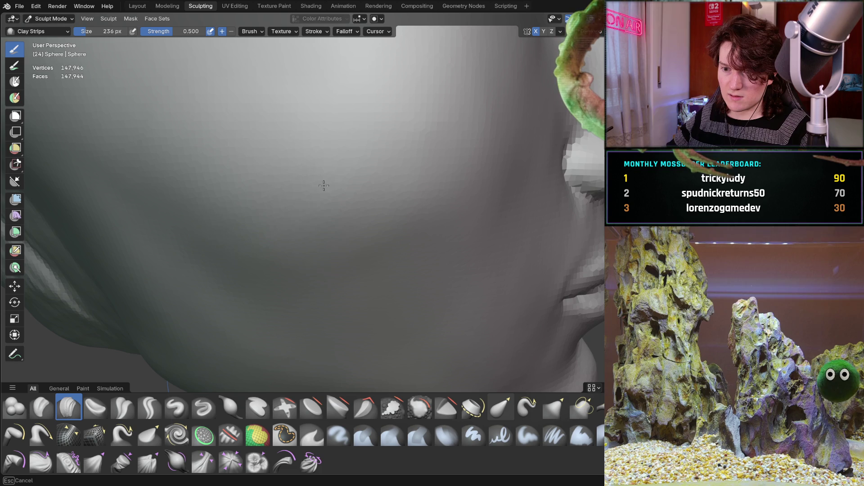
pyautogui.moveTo(366, 232)
pyautogui.mouseDown(button='middle')
pyautogui.moveTo(342, 126)
pyautogui.moveTo(309, 130)
pyautogui.moveTo(326, 187)
pyautogui.moveTo(337, 183)
pyautogui.moveTo(289, 174)
pyautogui.moveTo(318, 183)
pyautogui.moveTo(319, 162)
pyautogui.moveTo(328, 174)
pyautogui.mouseUp(button='middle')
pyautogui.scroll(4, 329, 173)
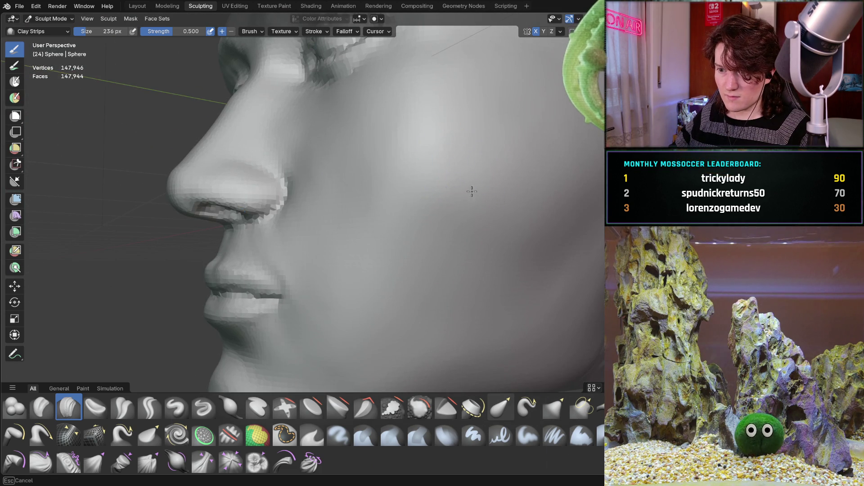
pyautogui.scroll(3, 466, 181)
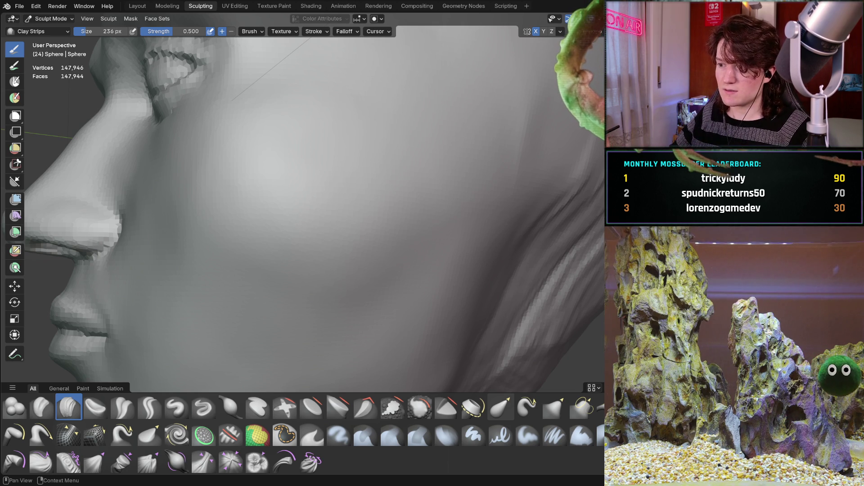
pyautogui.scroll(-5, 286, 275)
# Step: From a side view, lay four clay-strip strokes across the cheek between nose and ear, then return to front
pyautogui.moveTo(286, 276)
pyautogui.mouseDown(button='middle')
pyautogui.moveTo(279, 263)
pyautogui.moveTo(290, 246)
pyautogui.mouseUp(button='middle')
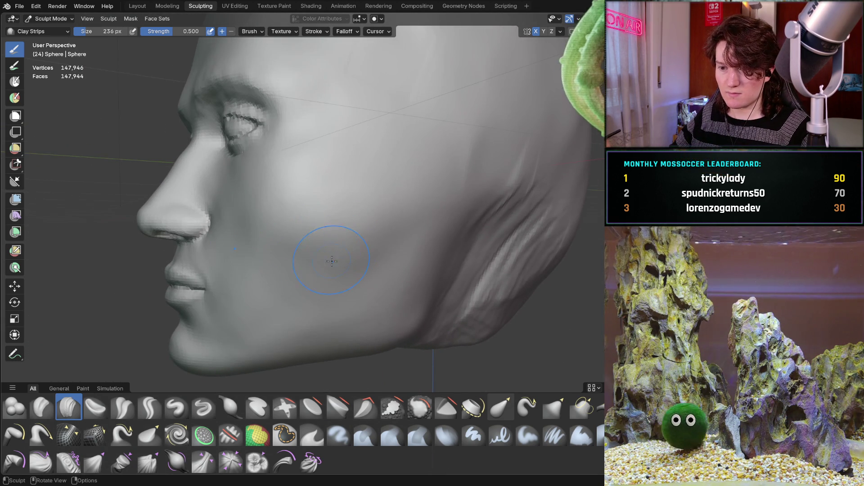
pyautogui.scroll(5, 333, 252)
pyautogui.moveTo(311, 242); pyautogui.dragTo(315, 242, button='middle')
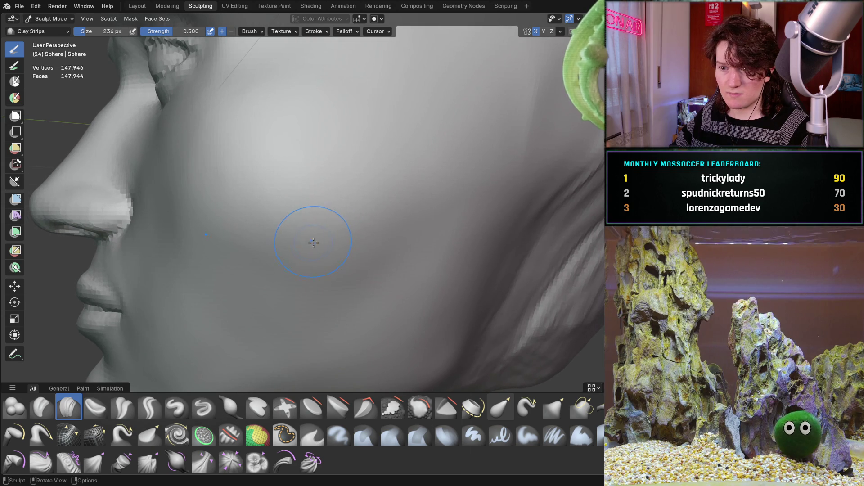
pyautogui.moveTo(273, 248)
pyautogui.mouseDown()
pyautogui.moveTo(326, 239)
pyautogui.moveTo(325, 248)
pyautogui.moveTo(370, 257)
pyautogui.mouseUp()
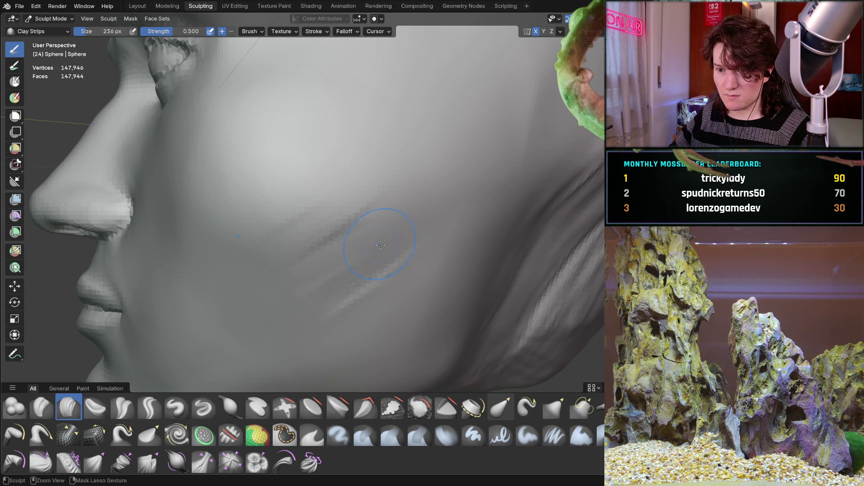
pyautogui.moveTo(299, 263); pyautogui.dragTo(280, 261)
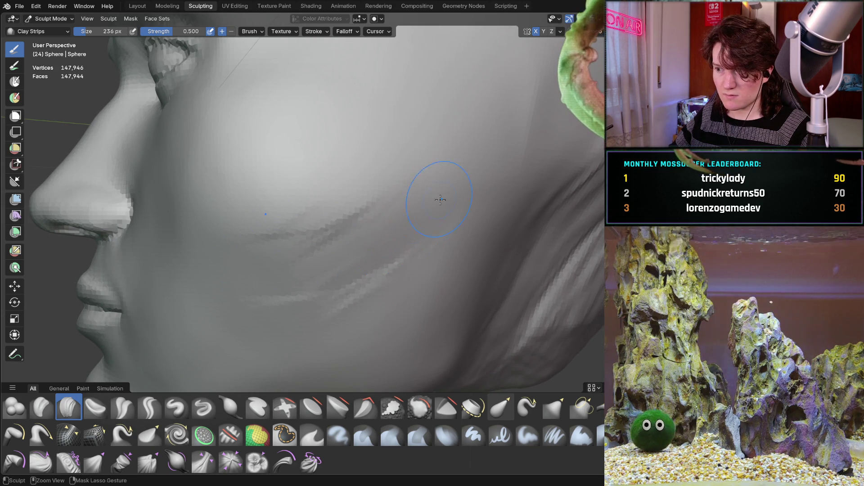
pyautogui.moveTo(388, 220); pyautogui.dragTo(444, 164)
pyautogui.moveTo(347, 280)
pyautogui.mouseDown()
pyautogui.moveTo(357, 261)
pyautogui.moveTo(279, 248)
pyautogui.mouseUp()
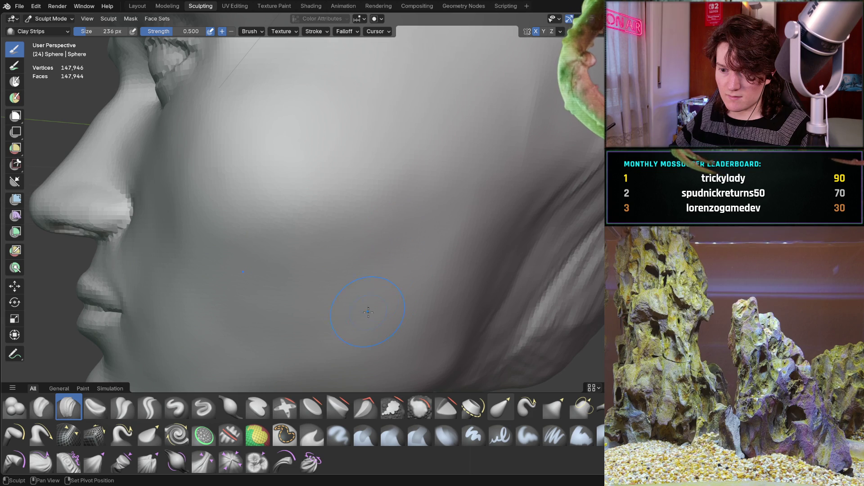
pyautogui.scroll(-10, 353, 199)
pyautogui.moveTo(228, 285)
pyautogui.mouseDown(button='middle')
pyautogui.moveTo(361, 256)
pyautogui.moveTo(330, 231)
pyautogui.moveTo(310, 234)
pyautogui.moveTo(354, 236)
pyautogui.mouseUp(button='middle')
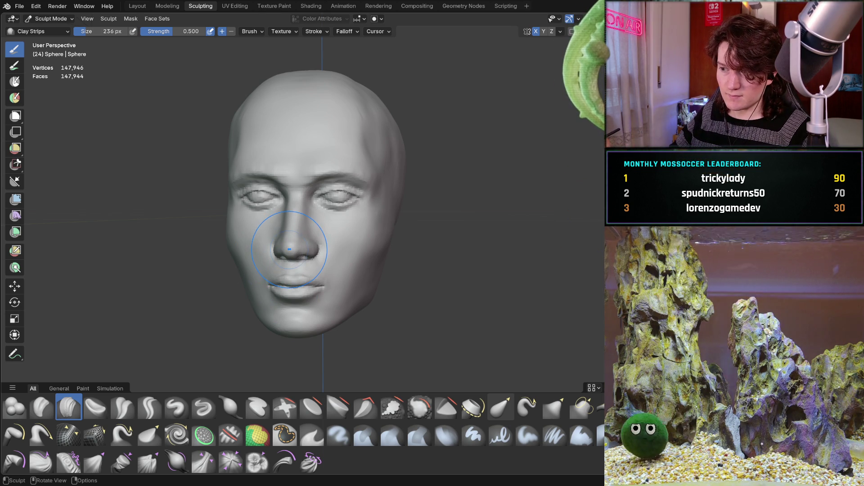
# Step: Orbit around to the cheek below the eye and lay a faint Clay Strips stroke on it
pyautogui.moveTo(354, 270)
pyautogui.mouseDown(button='middle')
pyautogui.moveTo(289, 183)
pyautogui.moveTo(342, 194)
pyautogui.moveTo(287, 196)
pyautogui.mouseUp(button='middle')
pyautogui.scroll(4, 201, 181)
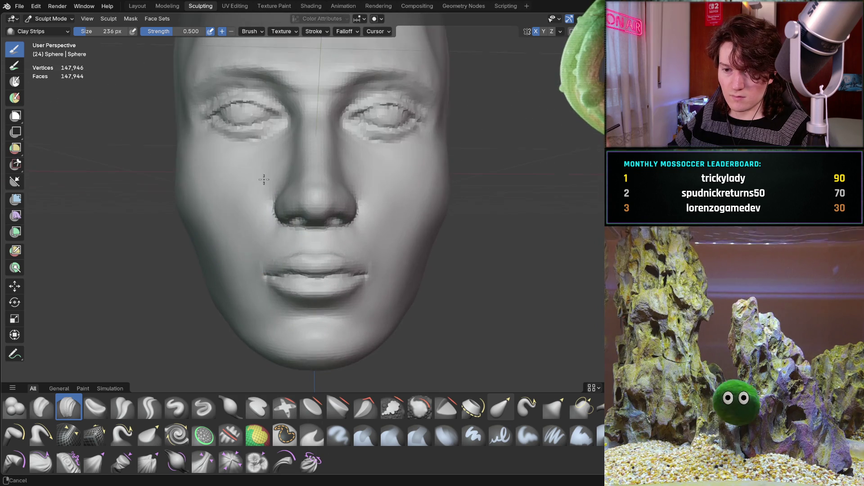
pyautogui.scroll(3, 193, 186)
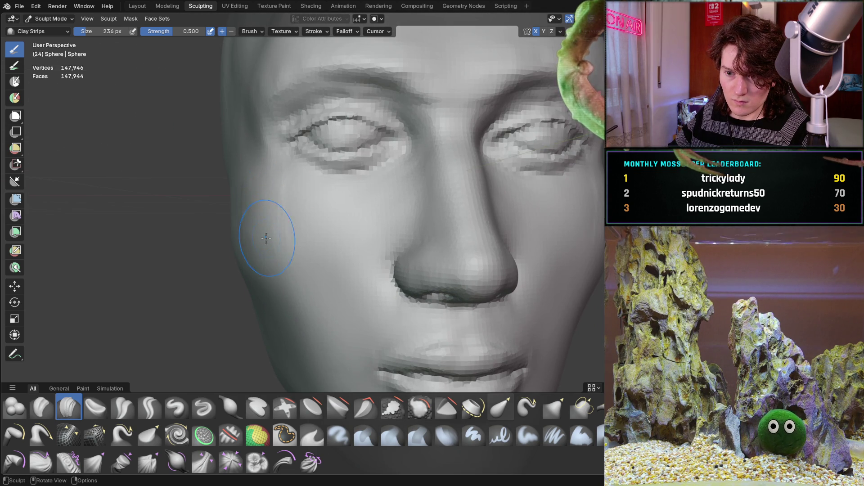
pyautogui.moveTo(256, 201); pyautogui.dragTo(284, 205, button='middle')
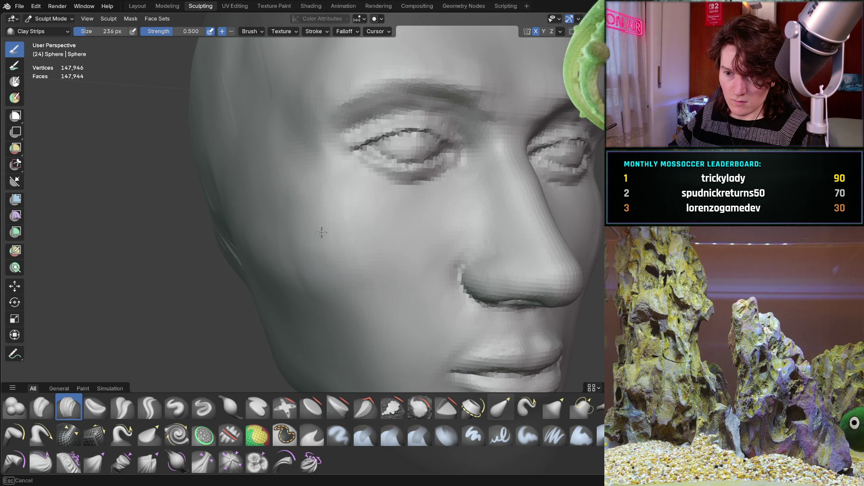
pyautogui.moveTo(289, 192); pyautogui.dragTo(353, 190, button='middle')
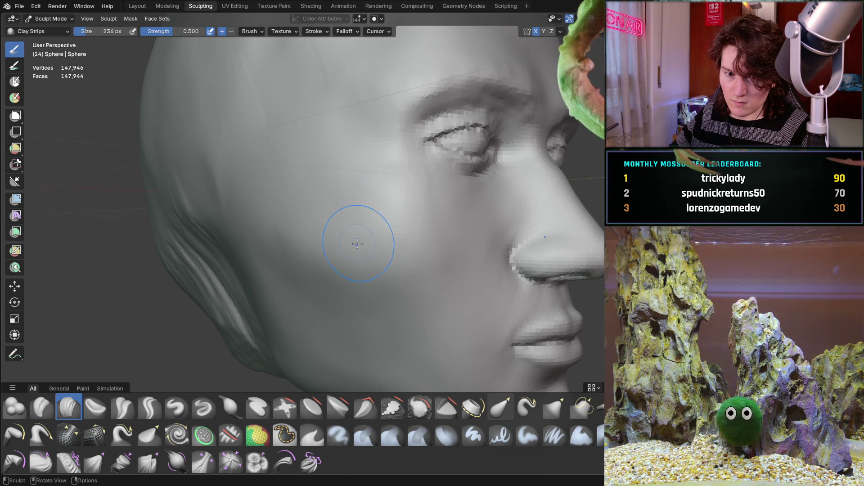
pyautogui.scroll(1, 352, 229)
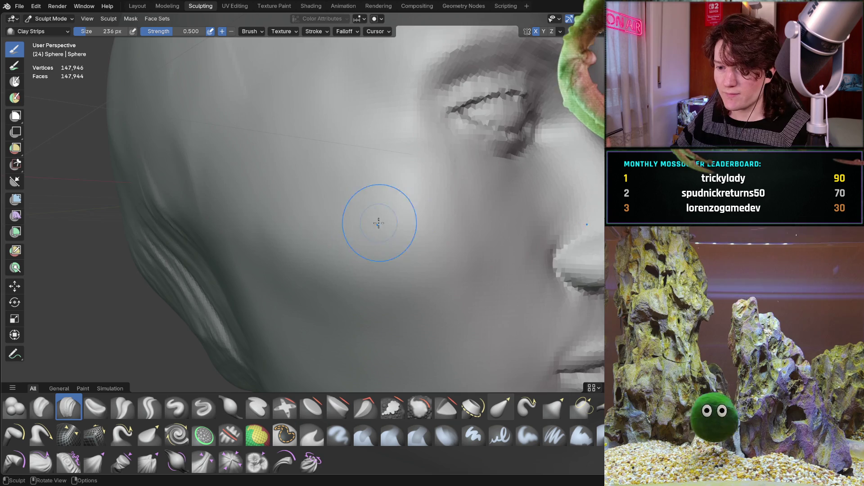
pyautogui.moveTo(375, 220); pyautogui.dragTo(400, 233, button='middle')
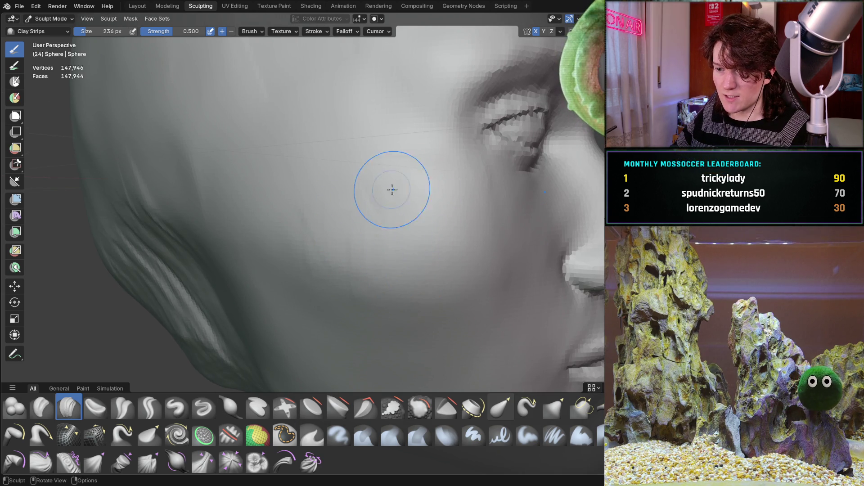
pyautogui.moveTo(410, 174); pyautogui.dragTo(381, 185, button='middle')
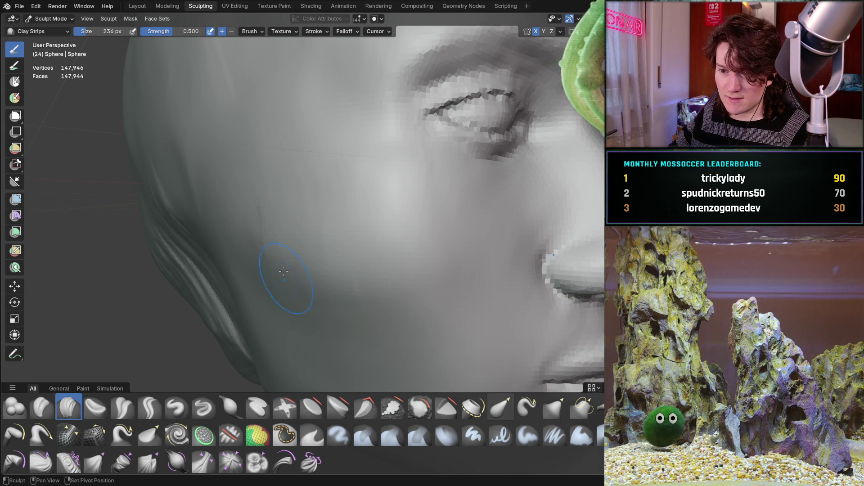
pyautogui.moveTo(386, 290)
pyautogui.mouseDown(button='middle')
pyautogui.moveTo(348, 204)
pyautogui.moveTo(318, 187)
pyautogui.mouseUp(button='middle')
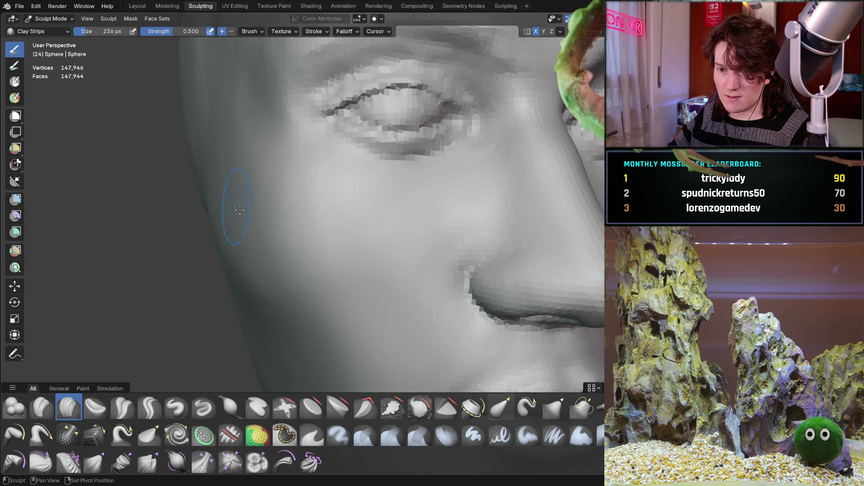
pyautogui.moveTo(255, 269); pyautogui.dragTo(308, 272, button='middle')
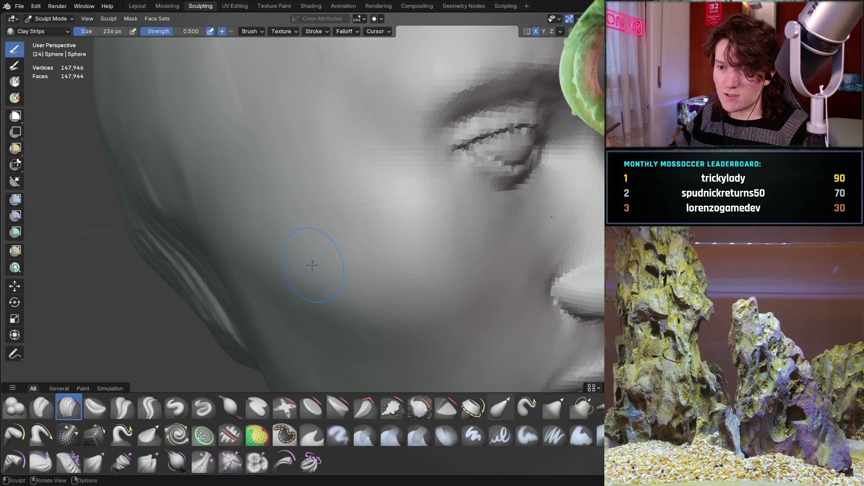
pyautogui.moveTo(288, 198)
pyautogui.mouseDown()
pyautogui.moveTo(285, 183)
pyautogui.moveTo(320, 207)
pyautogui.moveTo(370, 207)
pyautogui.moveTo(333, 233)
pyautogui.moveTo(299, 198)
pyautogui.mouseUp()
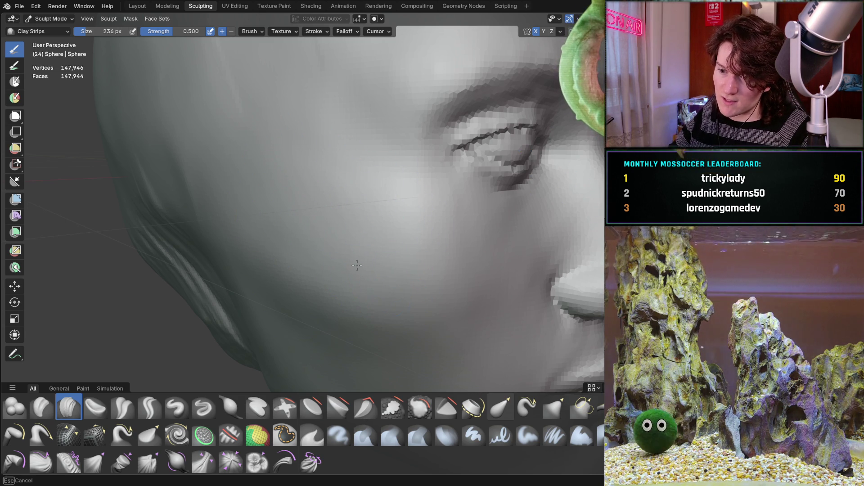
pyautogui.moveTo(288, 180)
pyautogui.mouseDown(button='middle')
pyautogui.moveTo(312, 174)
pyautogui.moveTo(334, 191)
pyautogui.moveTo(332, 200)
pyautogui.mouseUp(button='middle')
pyautogui.scroll(2, 291, 211)
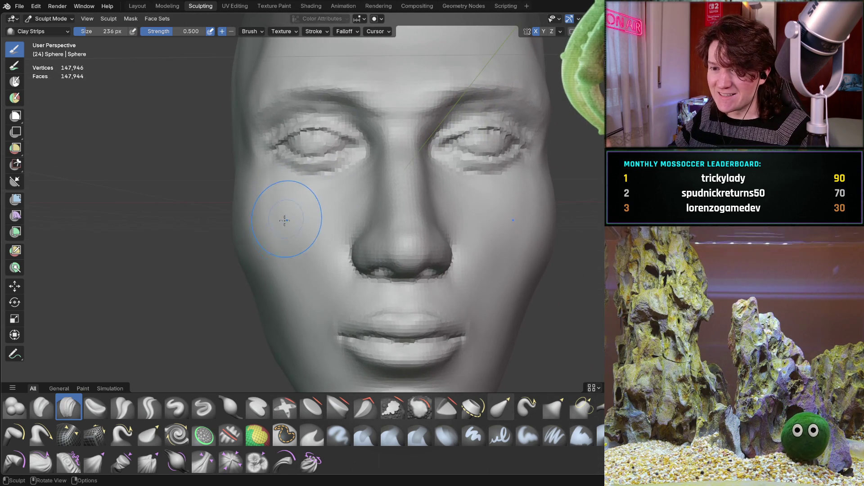
pyautogui.moveTo(225, 220); pyautogui.dragTo(271, 223, button='middle')
pyautogui.scroll(3, 315, 225)
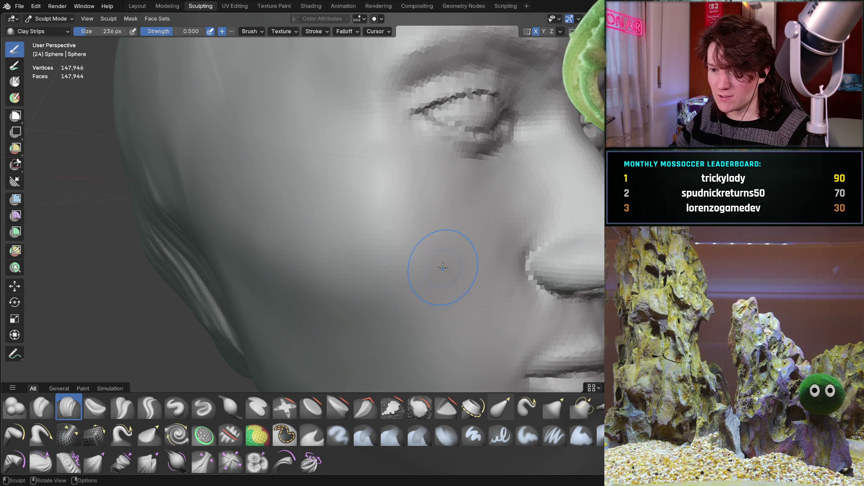
pyautogui.moveTo(428, 206)
pyautogui.mouseDown(button='middle')
pyautogui.moveTo(328, 209)
pyautogui.moveTo(349, 197)
pyautogui.moveTo(319, 225)
pyautogui.moveTo(357, 174)
pyautogui.moveTo(353, 222)
pyautogui.moveTo(354, 164)
pyautogui.moveTo(342, 200)
pyautogui.moveTo(355, 187)
pyautogui.moveTo(353, 197)
pyautogui.moveTo(386, 201)
pyautogui.moveTo(371, 179)
pyautogui.moveTo(317, 213)
pyautogui.mouseUp(button='middle')
pyautogui.scroll(-5, 353, 163)
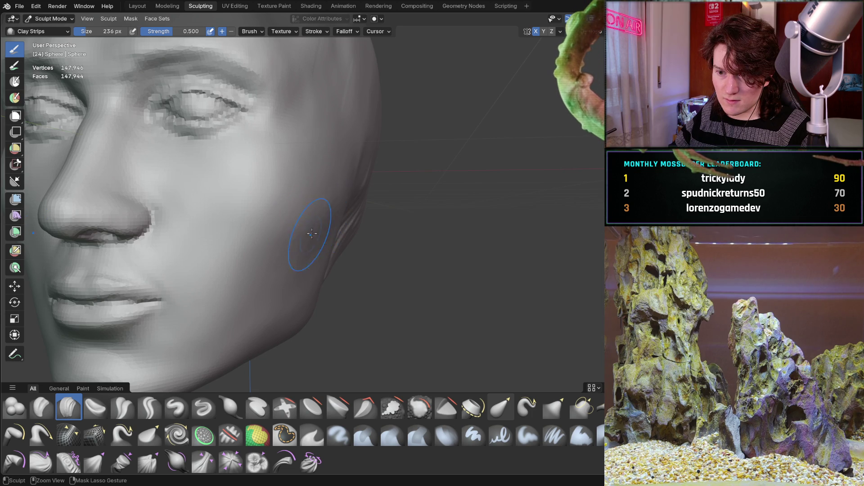
pyautogui.moveTo(317, 227)
pyautogui.mouseDown(button='middle')
pyautogui.moveTo(312, 239)
pyautogui.moveTo(334, 227)
pyautogui.mouseUp(button='middle')
pyautogui.moveTo(288, 293)
pyautogui.mouseDown(button='middle')
pyautogui.moveTo(305, 231)
pyautogui.moveTo(329, 228)
pyautogui.moveTo(284, 226)
pyautogui.moveTo(333, 189)
pyautogui.mouseUp(button='middle')
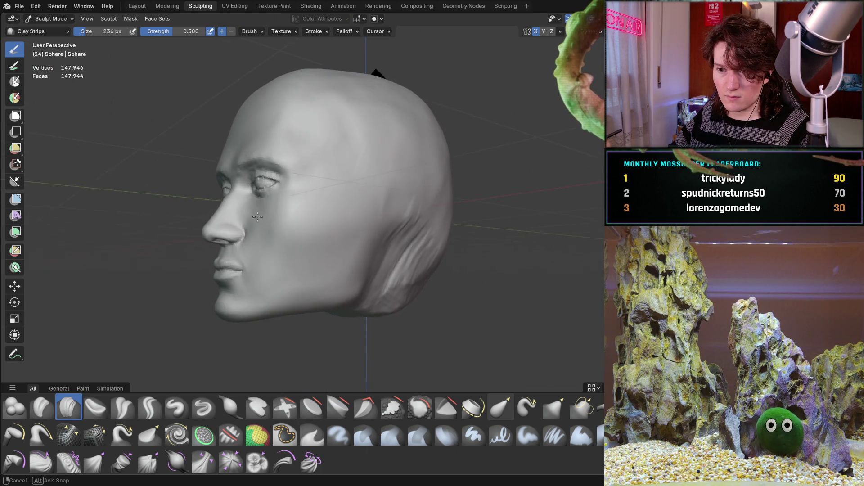
pyautogui.scroll(5, 339, 183)
pyautogui.moveTo(311, 230)
pyautogui.keyDown('ctrl'); pyautogui.mouseDown(button='middle')
pyautogui.moveTo(285, 237)
pyautogui.moveTo(319, 241)
pyautogui.mouseUp(button='middle'); pyautogui.keyUp('ctrl')
pyautogui.keyDown('ctrl'); pyautogui.moveTo(350, 218); pyautogui.dragTo(338, 199, button='middle'); pyautogui.keyUp('ctrl')
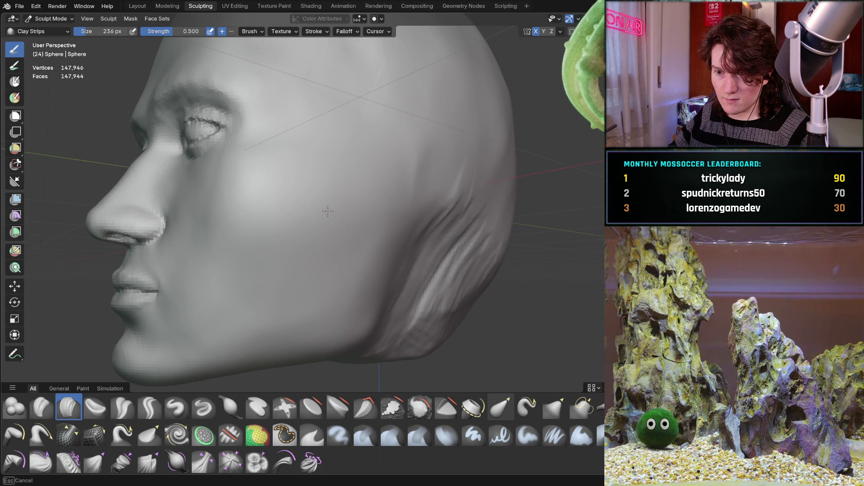
pyautogui.moveTo(280, 235)
pyautogui.mouseDown(button='middle')
pyautogui.moveTo(434, 154)
pyautogui.moveTo(246, 188)
pyautogui.moveTo(197, 220)
pyautogui.moveTo(396, 218)
pyautogui.moveTo(366, 212)
pyautogui.moveTo(382, 219)
pyautogui.mouseUp(button='middle')
pyautogui.scroll(5, 382, 219)
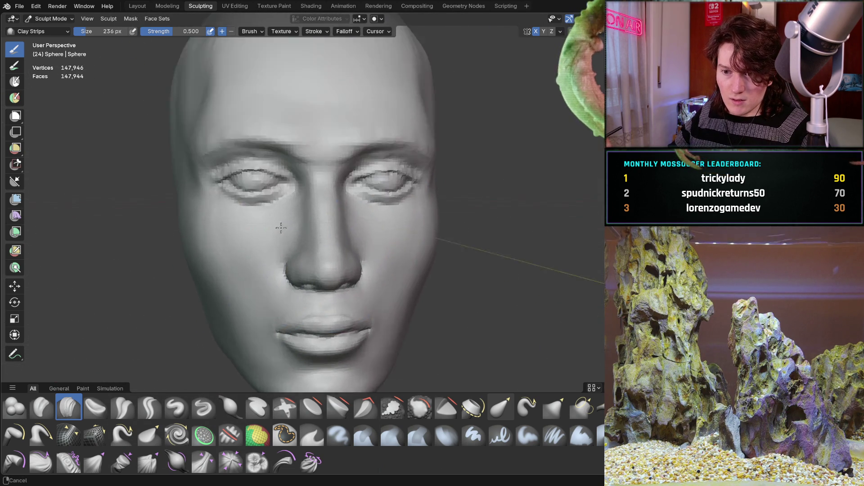
pyautogui.moveTo(230, 226); pyautogui.dragTo(245, 242, button='middle')
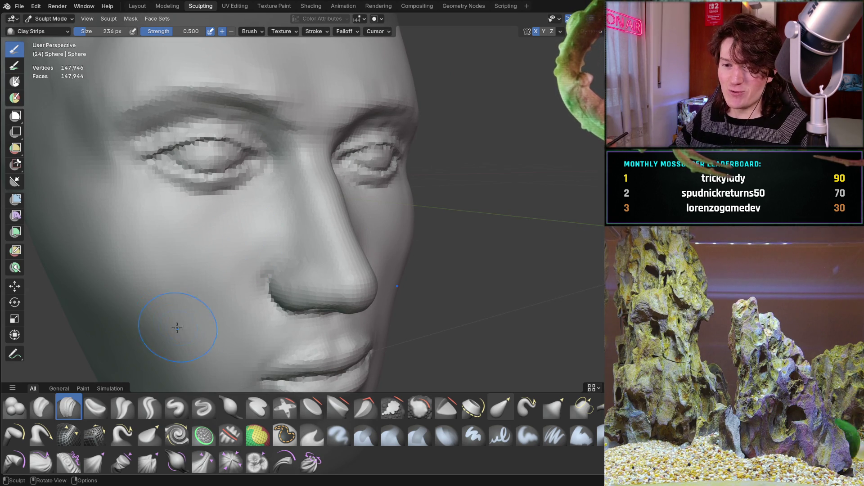
pyautogui.moveTo(174, 270)
pyautogui.keyDown('shift'); pyautogui.mouseDown(button='middle')
pyautogui.moveTo(249, 255)
pyautogui.moveTo(280, 235)
pyautogui.moveTo(232, 271)
pyautogui.moveTo(276, 247)
pyautogui.mouseUp(button='middle'); pyautogui.keyUp('shift')
pyautogui.scroll(3, 339, 207)
pyautogui.scroll(3, 317, 248)
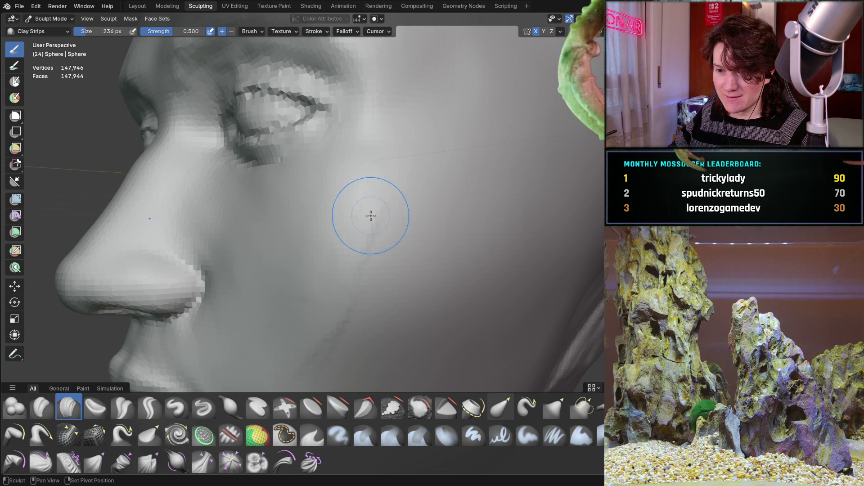
pyautogui.moveTo(303, 346); pyautogui.dragTo(423, 191, button='middle')
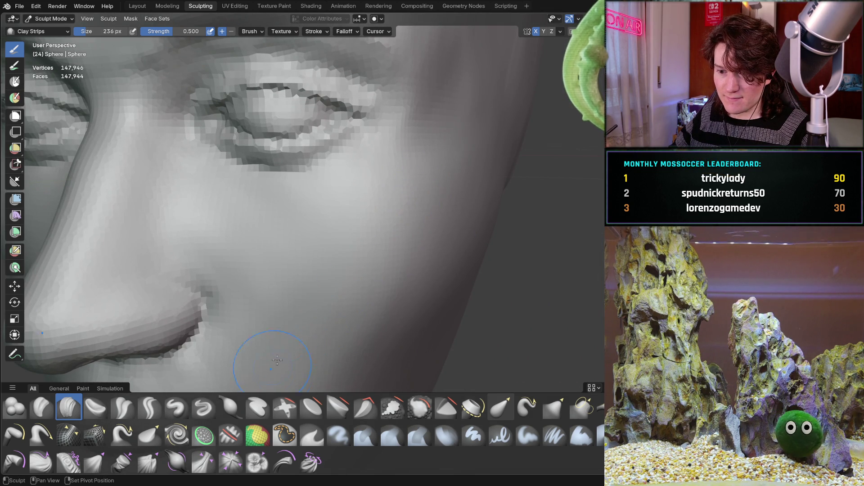
pyautogui.keyDown('ctrl'); pyautogui.moveTo(388, 219); pyautogui.dragTo(331, 251, button='middle'); pyautogui.keyUp('ctrl')
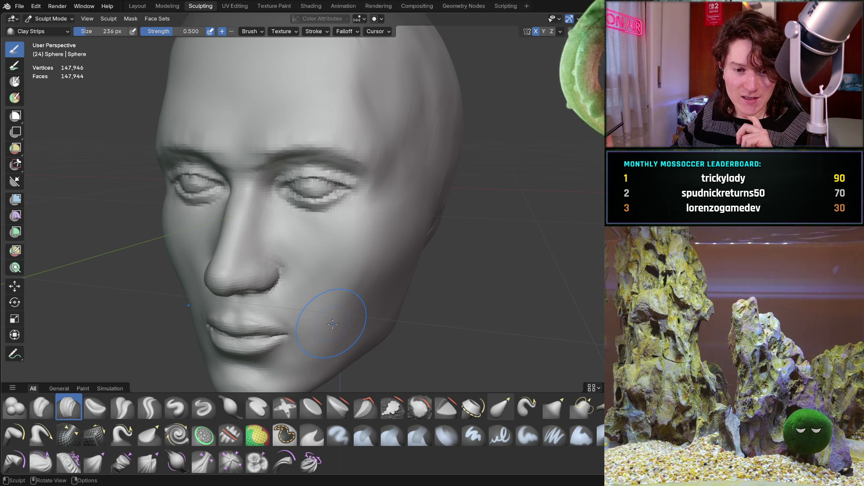
pyautogui.moveTo(336, 273); pyautogui.dragTo(308, 268, button='middle')
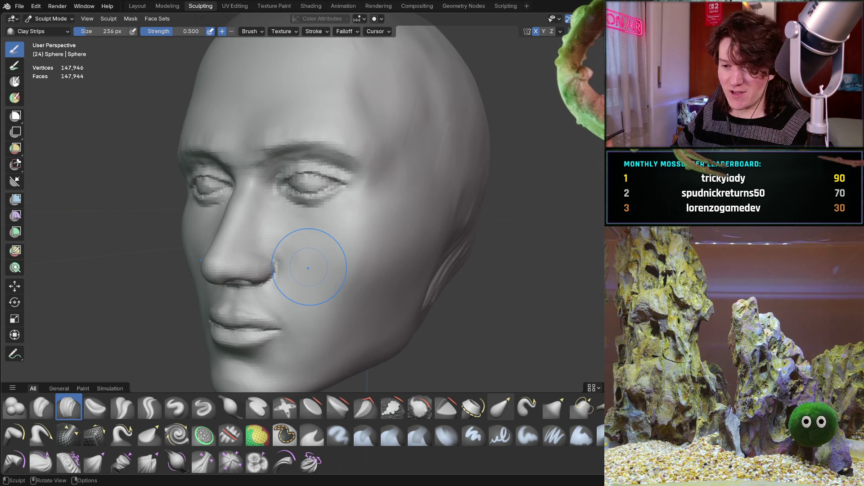
pyautogui.moveTo(359, 266)
pyautogui.mouseDown(button='middle')
pyautogui.moveTo(343, 245)
pyautogui.moveTo(344, 284)
pyautogui.mouseUp(button='middle')
pyautogui.scroll(3, 352, 257)
pyautogui.moveTo(361, 230)
pyautogui.keyDown('ctrl'); pyautogui.mouseDown(button='middle')
pyautogui.moveTo(357, 253)
pyautogui.moveTo(341, 266)
pyautogui.mouseUp(button='middle'); pyautogui.keyUp('ctrl')
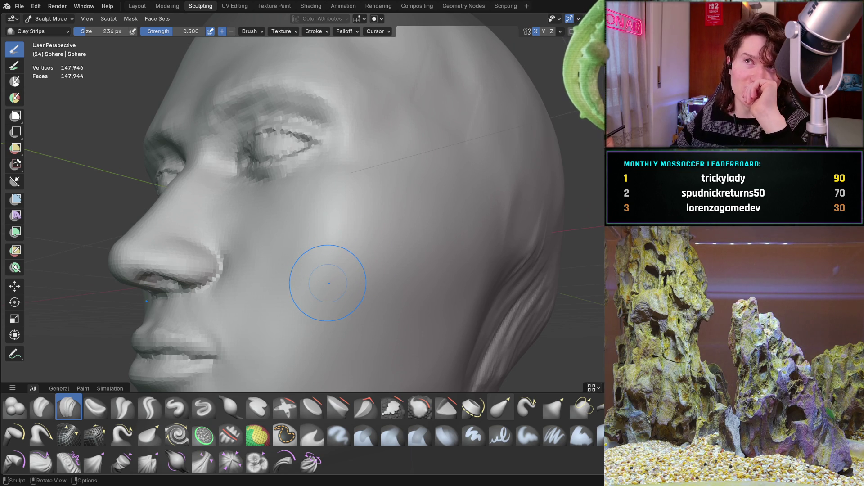
pyautogui.moveTo(362, 297)
pyautogui.mouseDown(button='middle')
pyautogui.moveTo(347, 279)
pyautogui.moveTo(319, 270)
pyautogui.mouseUp(button='middle')
pyautogui.scroll(2, 332, 218)
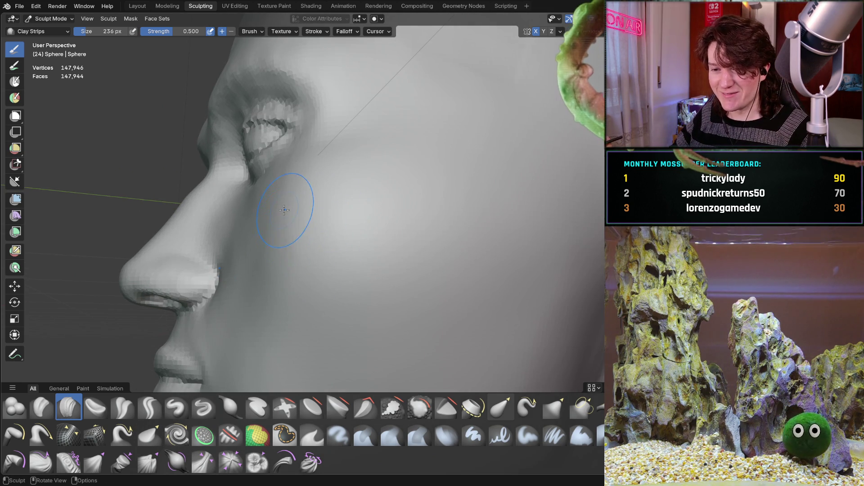
pyautogui.moveTo(279, 278); pyautogui.dragTo(359, 277, button='middle')
pyautogui.scroll(3, 359, 277)
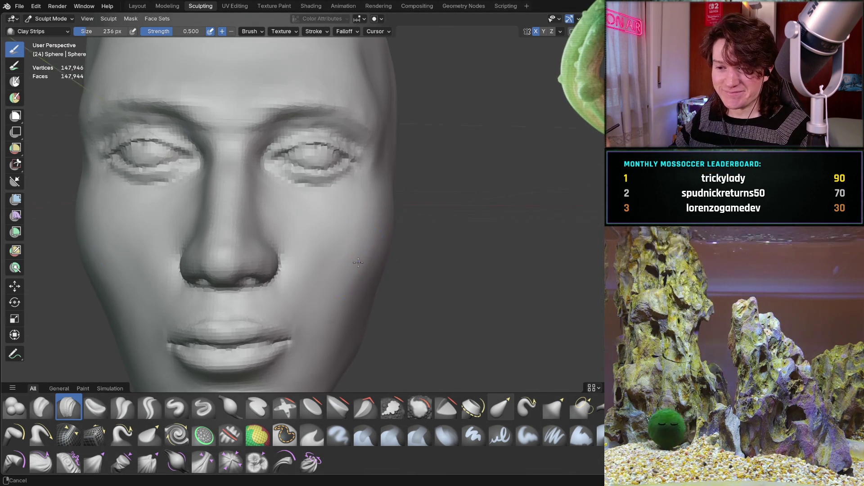
pyautogui.moveTo(332, 245)
pyautogui.mouseDown(button='middle')
pyautogui.moveTo(352, 250)
pyautogui.moveTo(337, 270)
pyautogui.mouseUp(button='middle')
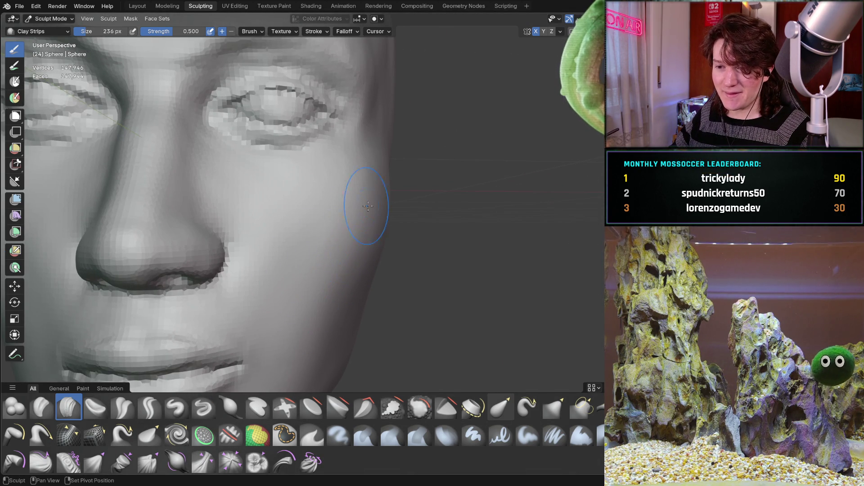
pyautogui.scroll(-5, 397, 202)
pyautogui.moveTo(379, 251); pyautogui.dragTo(343, 274, button='middle')
pyautogui.scroll(5, 332, 277)
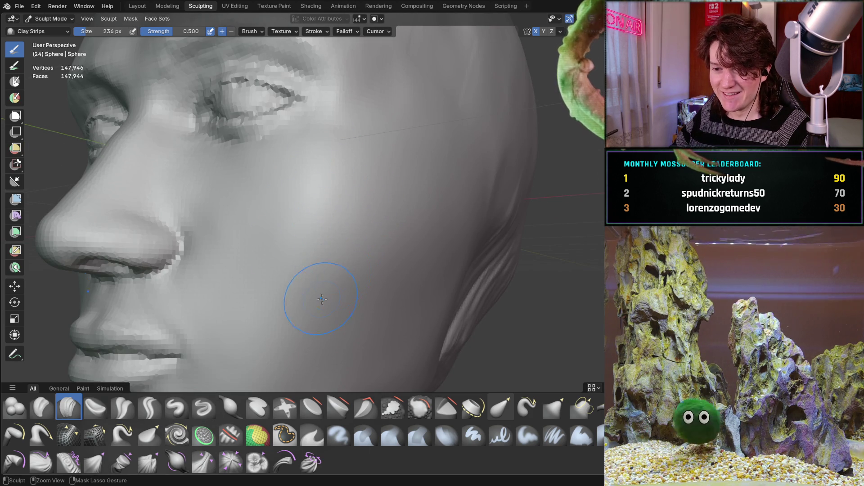
pyautogui.moveTo(333, 216)
pyautogui.mouseDown(button='middle')
pyautogui.moveTo(309, 257)
pyautogui.moveTo(347, 243)
pyautogui.moveTo(299, 253)
pyautogui.moveTo(318, 247)
pyautogui.mouseUp(button='middle')
pyautogui.scroll(4, 318, 223)
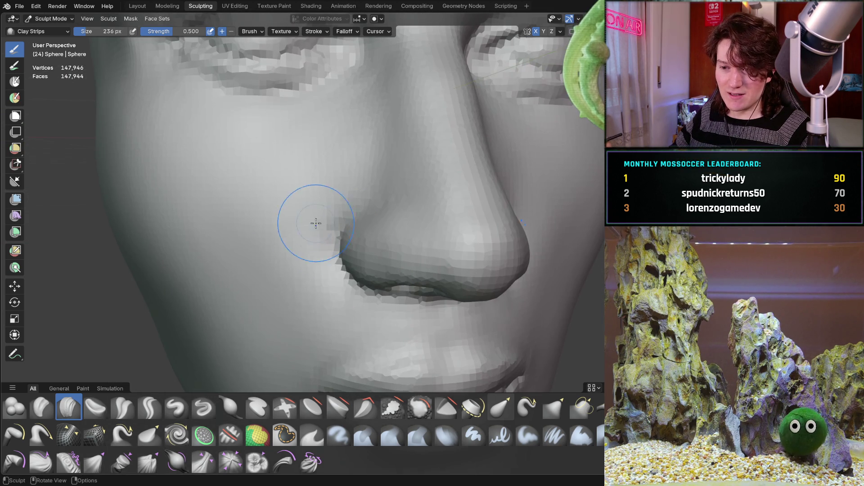
pyautogui.scroll(-5, 285, 294)
pyautogui.moveTo(285, 299)
pyautogui.mouseDown(button='middle')
pyautogui.moveTo(379, 239)
pyautogui.moveTo(360, 243)
pyautogui.moveTo(325, 217)
pyautogui.moveTo(367, 239)
pyautogui.mouseUp(button='middle')
pyautogui.scroll(3, 385, 218)
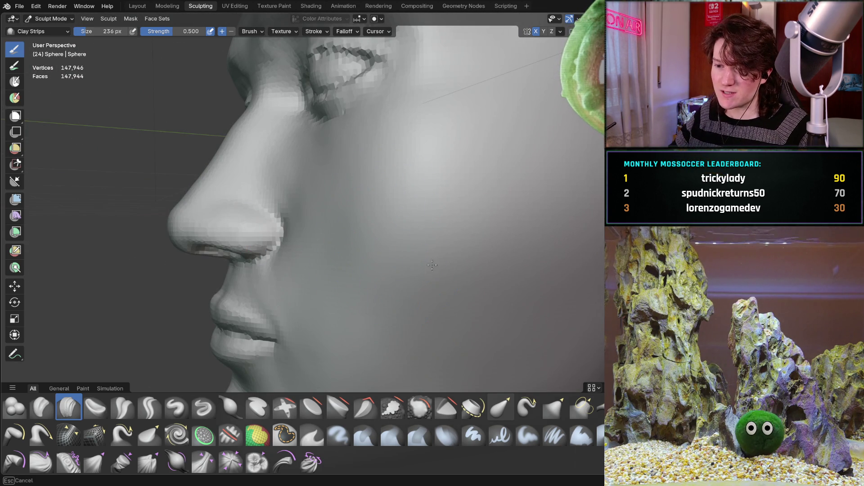
pyautogui.scroll(-5, 375, 154)
pyautogui.moveTo(379, 180)
pyautogui.mouseDown(button='middle')
pyautogui.moveTo(432, 218)
pyautogui.moveTo(532, 212)
pyautogui.moveTo(497, 191)
pyautogui.moveTo(500, 203)
pyautogui.moveTo(509, 193)
pyautogui.moveTo(498, 189)
pyautogui.moveTo(394, 199)
pyautogui.moveTo(324, 192)
pyautogui.moveTo(391, 189)
pyautogui.moveTo(360, 150)
pyautogui.moveTo(387, 164)
pyautogui.moveTo(556, 168)
pyautogui.mouseUp(button='middle')
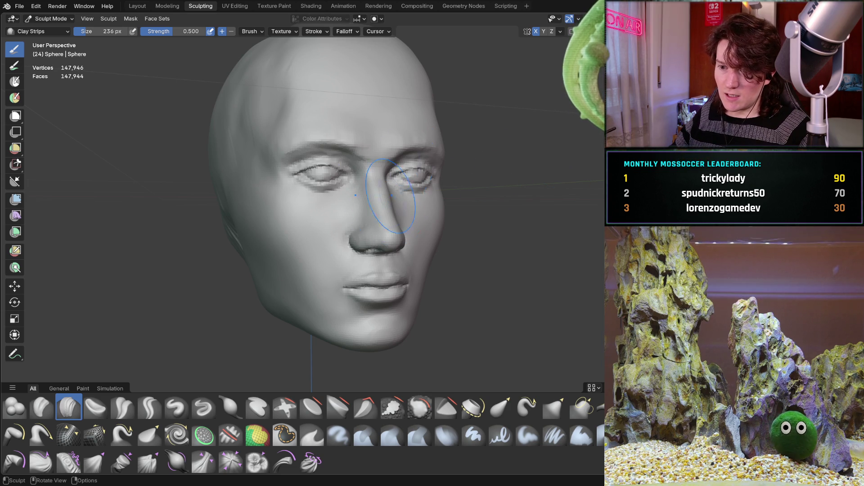
pyautogui.moveTo(405, 228); pyautogui.dragTo(329, 226, button='middle')
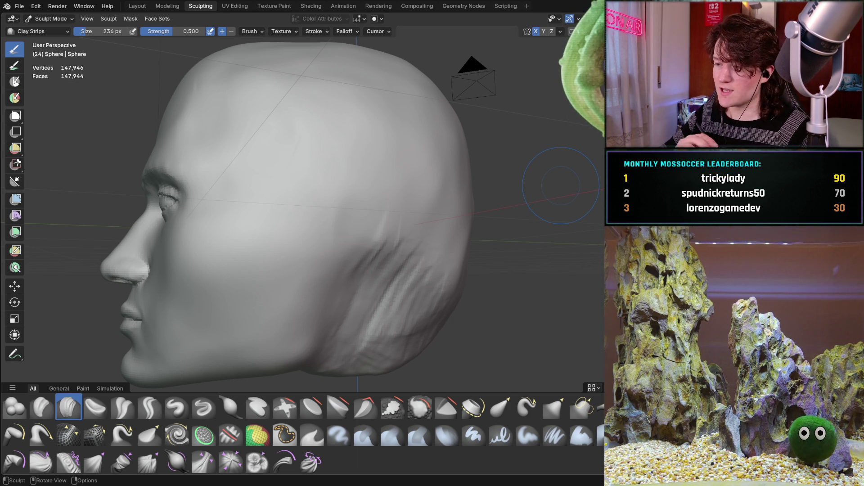
pyautogui.moveTo(409, 155)
pyautogui.mouseDown(button='middle')
pyautogui.moveTo(384, 189)
pyautogui.moveTo(408, 168)
pyautogui.moveTo(378, 183)
pyautogui.mouseUp(button='middle')
pyautogui.moveTo(350, 281)
pyautogui.mouseDown(button='middle')
pyautogui.moveTo(351, 315)
pyautogui.moveTo(328, 227)
pyautogui.moveTo(291, 296)
pyautogui.mouseUp(button='middle')
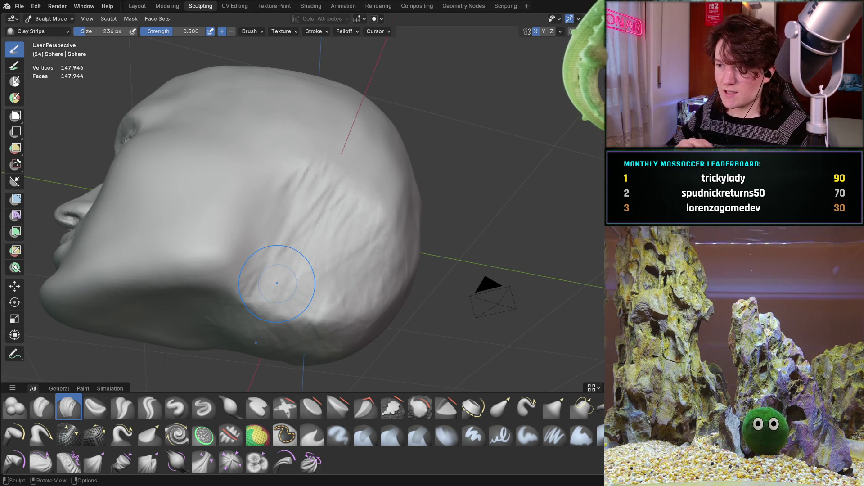
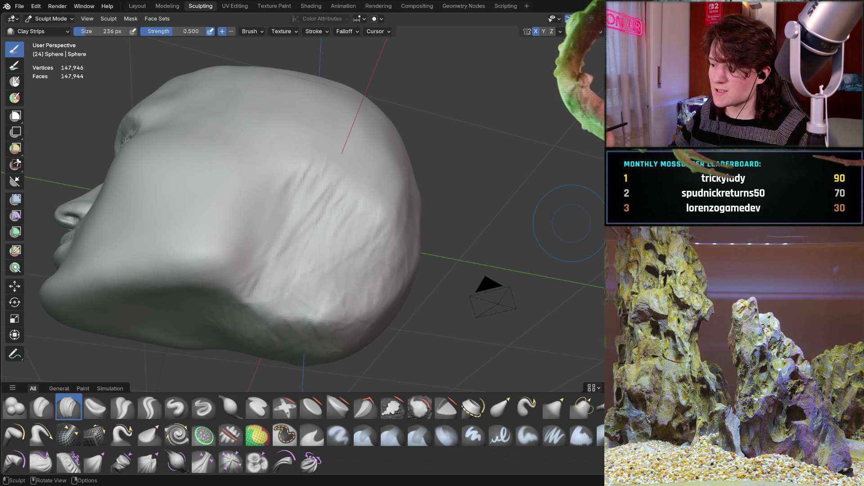
# Step: Build up clay strips on the cheek, jaw and lower back of the head
pyautogui.moveTo(280, 218)
pyautogui.mouseDown(button='middle')
pyautogui.moveTo(299, 244)
pyautogui.moveTo(302, 238)
pyautogui.mouseUp(button='middle')
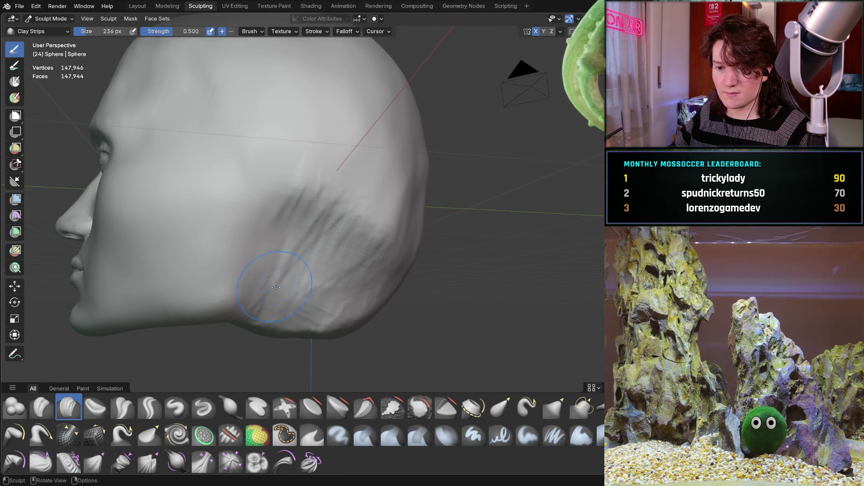
pyautogui.moveTo(322, 289)
pyautogui.mouseDown()
pyautogui.moveTo(306, 299)
pyautogui.moveTo(288, 252)
pyautogui.moveTo(315, 216)
pyautogui.moveTo(346, 211)
pyautogui.moveTo(370, 224)
pyautogui.moveTo(386, 275)
pyautogui.mouseUp()
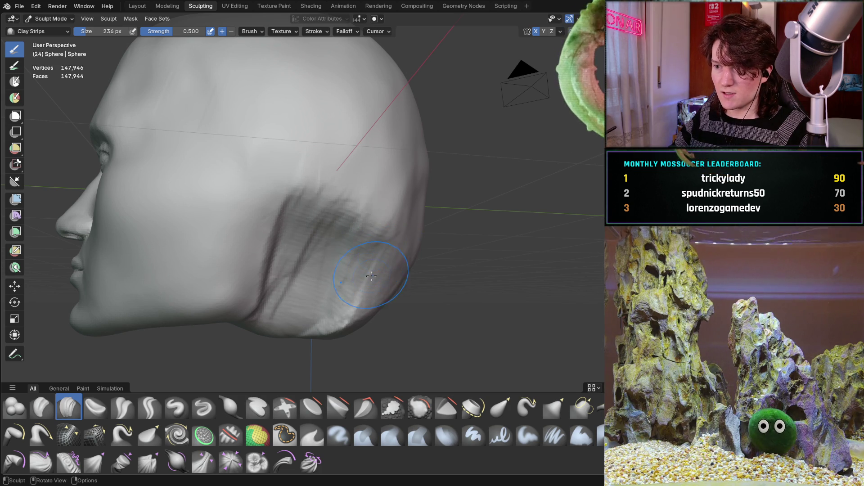
pyautogui.moveTo(324, 299); pyautogui.dragTo(339, 307, button='middle')
pyautogui.moveTo(371, 248)
pyautogui.mouseDown(button='middle')
pyautogui.moveTo(366, 310)
pyautogui.moveTo(273, 323)
pyautogui.mouseUp(button='middle')
pyautogui.moveTo(273, 324)
pyautogui.mouseDown()
pyautogui.moveTo(288, 328)
pyautogui.moveTo(324, 297)
pyautogui.moveTo(362, 293)
pyautogui.moveTo(357, 241)
pyautogui.mouseUp()
# Step: Add clay strips along the top edge and upper part of the skull
pyautogui.moveTo(357, 241); pyautogui.dragTo(402, 278, button='middle')
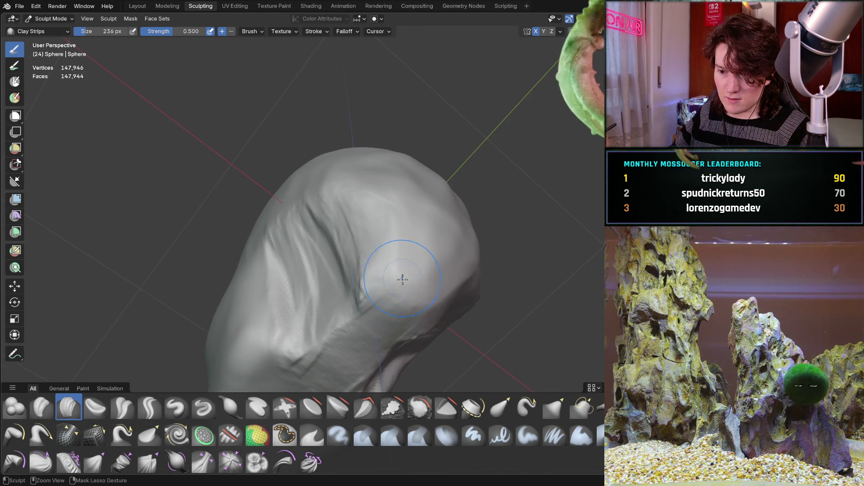
pyautogui.moveTo(352, 339)
pyautogui.mouseDown(button='middle')
pyautogui.moveTo(381, 264)
pyautogui.moveTo(383, 326)
pyautogui.mouseUp(button='middle')
pyautogui.moveTo(429, 272); pyautogui.dragTo(411, 284, button='middle')
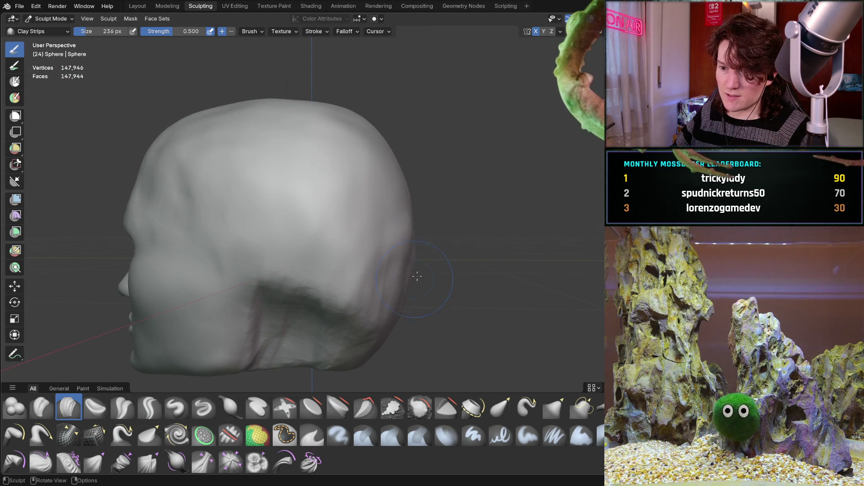
pyautogui.moveTo(360, 151)
pyautogui.mouseDown(button='middle')
pyautogui.moveTo(297, 144)
pyautogui.moveTo(325, 201)
pyautogui.moveTo(241, 186)
pyautogui.mouseUp(button='middle')
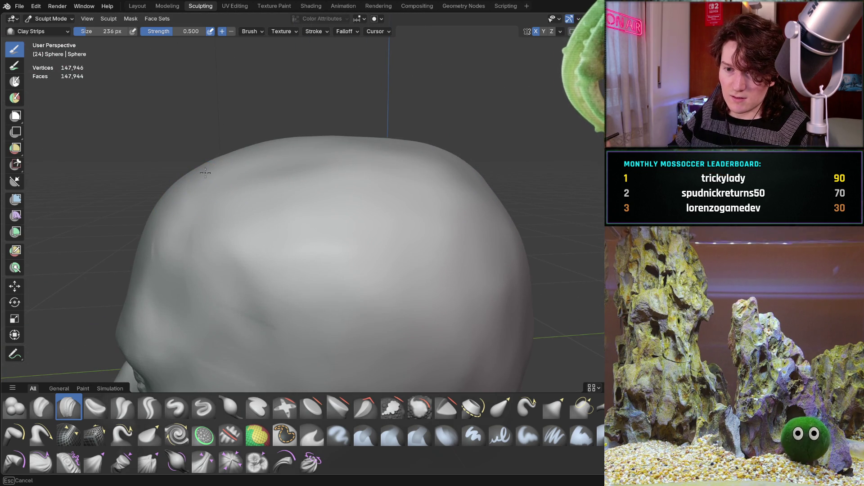
pyautogui.moveTo(292, 141); pyautogui.dragTo(233, 157)
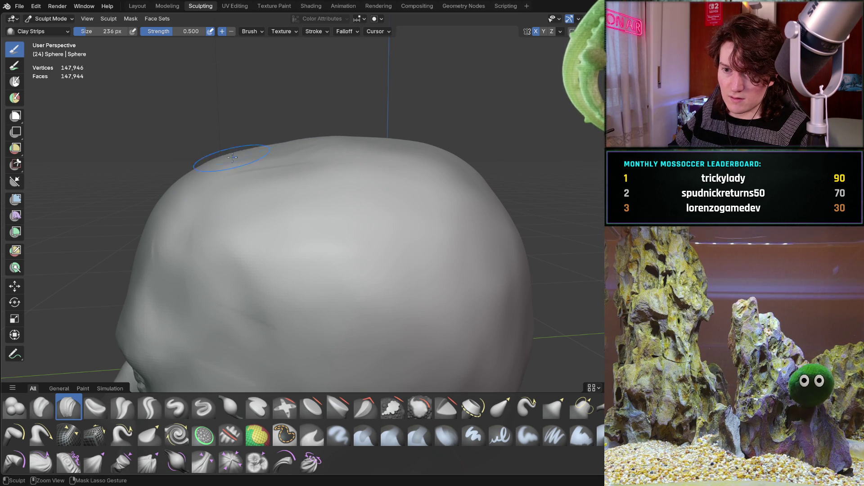
pyautogui.moveTo(184, 167); pyautogui.dragTo(207, 173, button='middle')
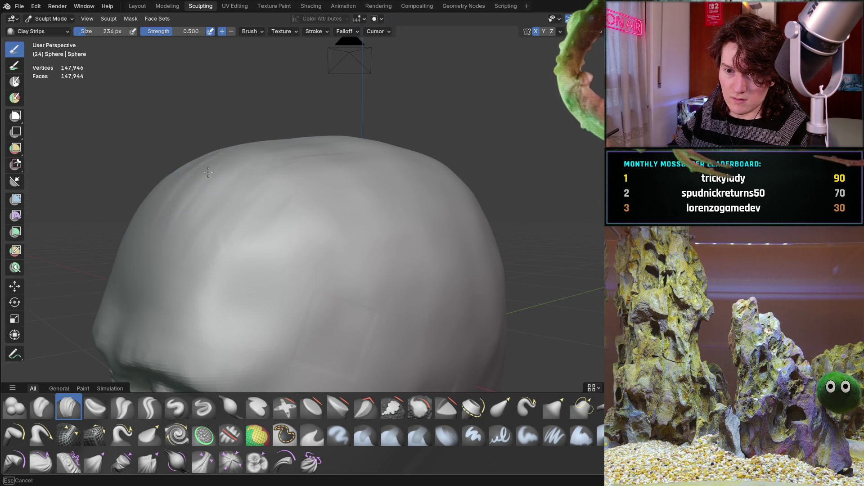
pyautogui.moveTo(239, 186)
pyautogui.mouseDown()
pyautogui.moveTo(255, 193)
pyautogui.moveTo(270, 171)
pyautogui.mouseUp()
# Step: Add clay strips to the side of the skull and check it from a side view
pyautogui.moveTo(278, 142)
pyautogui.mouseDown(button='middle')
pyautogui.moveTo(337, 143)
pyautogui.moveTo(333, 167)
pyautogui.moveTo(311, 183)
pyautogui.moveTo(340, 203)
pyautogui.moveTo(314, 235)
pyautogui.moveTo(268, 231)
pyautogui.mouseUp(button='middle')
pyautogui.moveTo(268, 231); pyautogui.dragTo(279, 245)
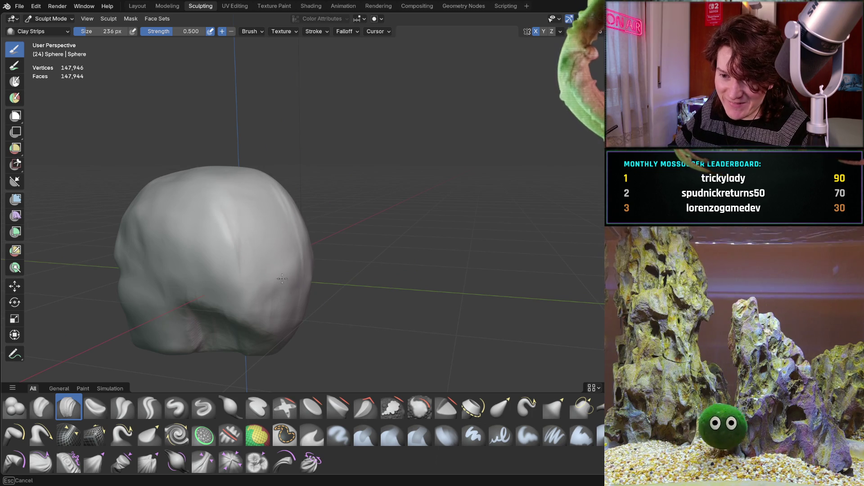
pyautogui.moveTo(286, 300); pyautogui.dragTo(276, 246, button='middle')
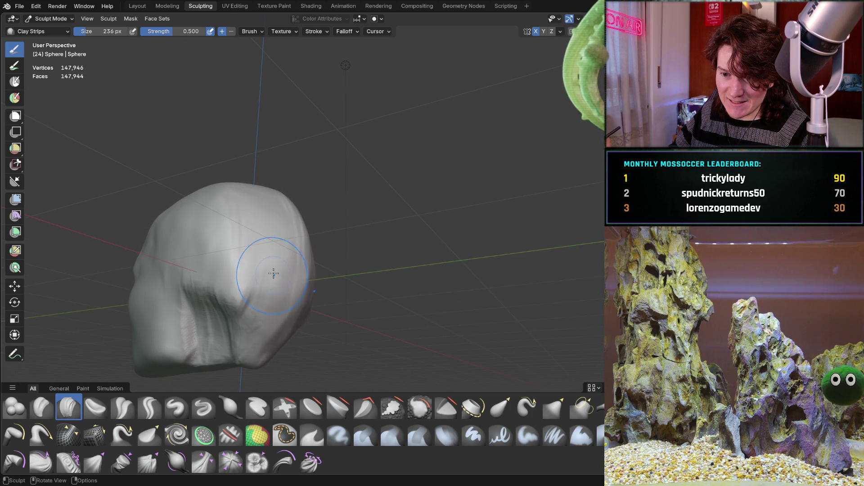
pyautogui.moveTo(274, 280); pyautogui.dragTo(254, 288, button='middle')
pyautogui.moveTo(310, 251)
pyautogui.mouseDown(button='middle')
pyautogui.moveTo(310, 202)
pyautogui.moveTo(244, 174)
pyautogui.moveTo(288, 171)
pyautogui.mouseUp(button='middle')
pyautogui.scroll(5, 291, 170)
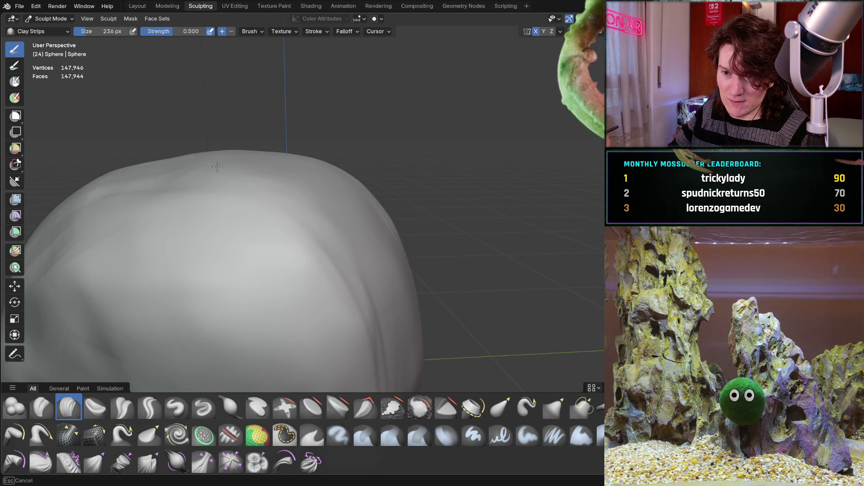
# Step: Lay several clay strips across the skull around the crown
pyautogui.scroll(-5, 292, 170)
pyautogui.moveTo(293, 170); pyautogui.dragTo(251, 211, button='middle')
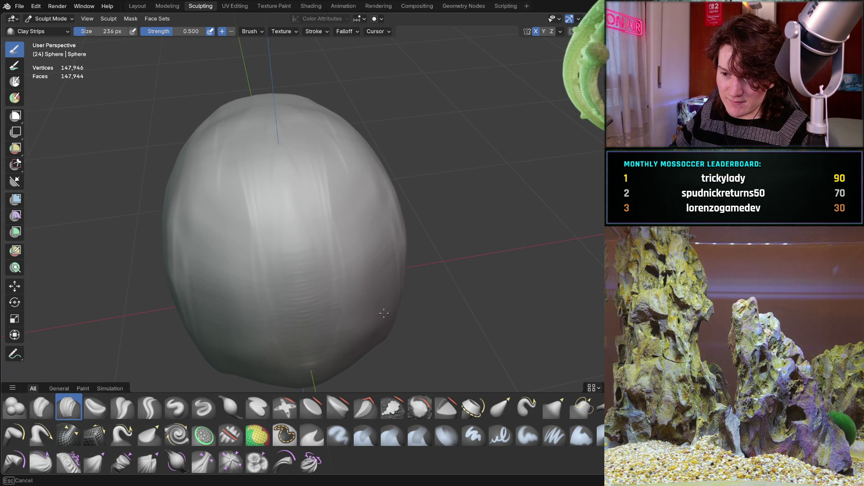
pyautogui.moveTo(393, 306); pyautogui.dragTo(380, 348, button='middle')
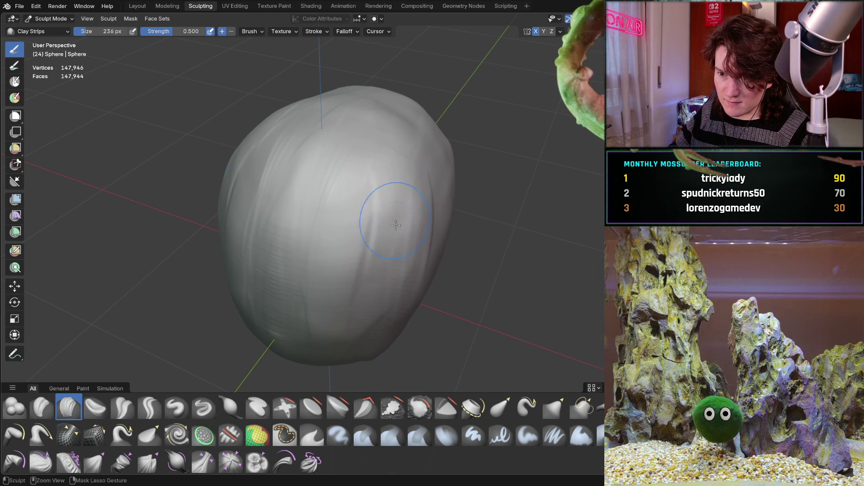
pyautogui.moveTo(219, 163)
pyautogui.mouseDown(button='middle')
pyautogui.moveTo(336, 131)
pyautogui.moveTo(290, 192)
pyautogui.moveTo(317, 194)
pyautogui.moveTo(346, 141)
pyautogui.mouseUp(button='middle')
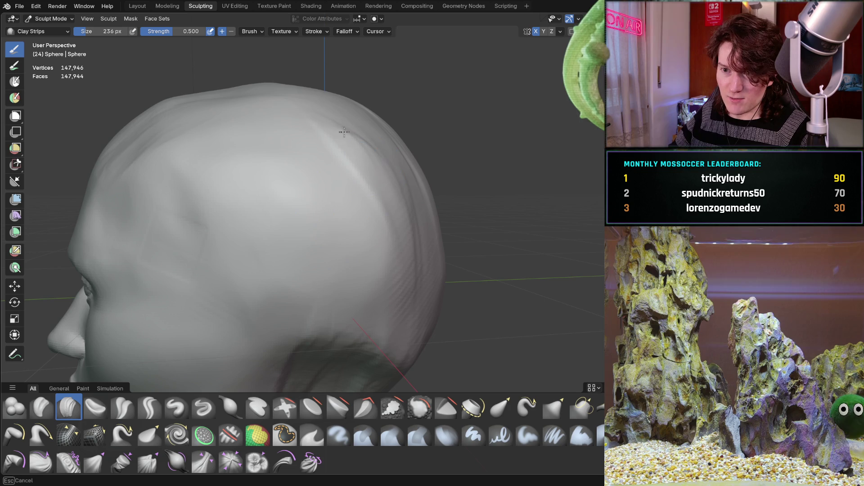
pyautogui.moveTo(244, 78)
pyautogui.mouseDown(button='middle')
pyautogui.moveTo(295, 80)
pyautogui.moveTo(256, 215)
pyautogui.mouseUp(button='middle')
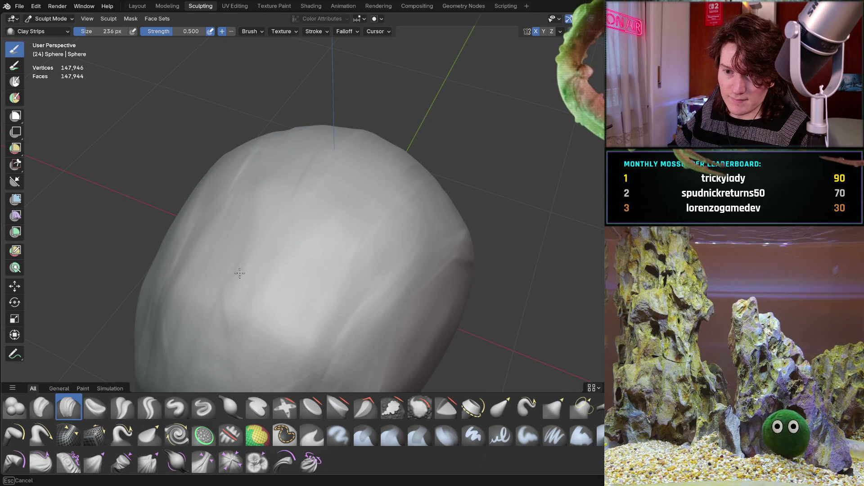
pyautogui.moveTo(394, 196); pyautogui.dragTo(395, 197, button='middle')
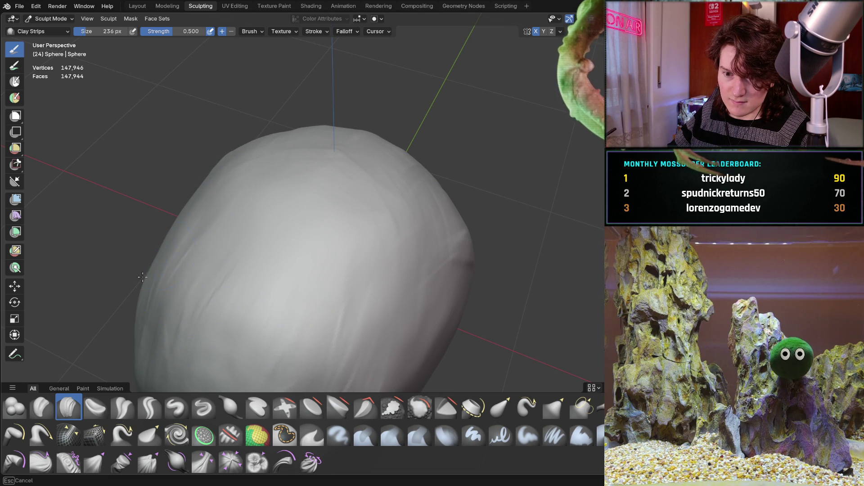
pyautogui.moveTo(225, 206)
pyautogui.mouseDown(button='middle')
pyautogui.moveTo(217, 169)
pyautogui.moveTo(200, 171)
pyautogui.moveTo(204, 190)
pyautogui.mouseUp(button='middle')
pyautogui.moveTo(234, 271); pyautogui.dragTo(360, 252)
pyautogui.moveTo(243, 302); pyautogui.dragTo(373, 275)
pyautogui.moveTo(270, 324); pyautogui.dragTo(388, 293)
pyautogui.moveTo(352, 315)
pyautogui.mouseDown(button='middle')
pyautogui.moveTo(387, 212)
pyautogui.moveTo(414, 182)
pyautogui.moveTo(344, 193)
pyautogui.mouseUp(button='middle')
pyautogui.moveTo(288, 229); pyautogui.dragTo(376, 215)
# Step: Add light clay strips up the back of the head and on the skull's side
pyautogui.moveTo(425, 269); pyautogui.dragTo(361, 313, button='middle')
pyautogui.moveTo(365, 313)
pyautogui.mouseDown()
pyautogui.moveTo(423, 239)
pyautogui.moveTo(399, 201)
pyautogui.moveTo(378, 131)
pyautogui.moveTo(229, 127)
pyautogui.mouseUp()
pyautogui.moveTo(228, 128)
pyautogui.mouseDown(button='middle')
pyautogui.moveTo(311, 174)
pyautogui.moveTo(400, 173)
pyautogui.mouseUp(button='middle')
pyautogui.moveTo(418, 244); pyautogui.dragTo(433, 278)
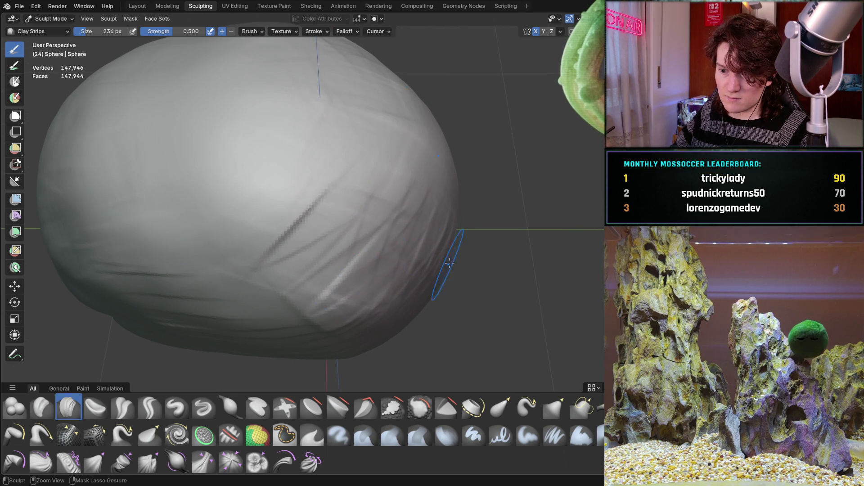
pyautogui.scroll(-5, 271, 204)
pyautogui.moveTo(271, 204)
pyautogui.mouseDown(button='middle')
pyautogui.moveTo(334, 188)
pyautogui.moveTo(316, 167)
pyautogui.moveTo(387, 251)
pyautogui.mouseUp(button='middle')
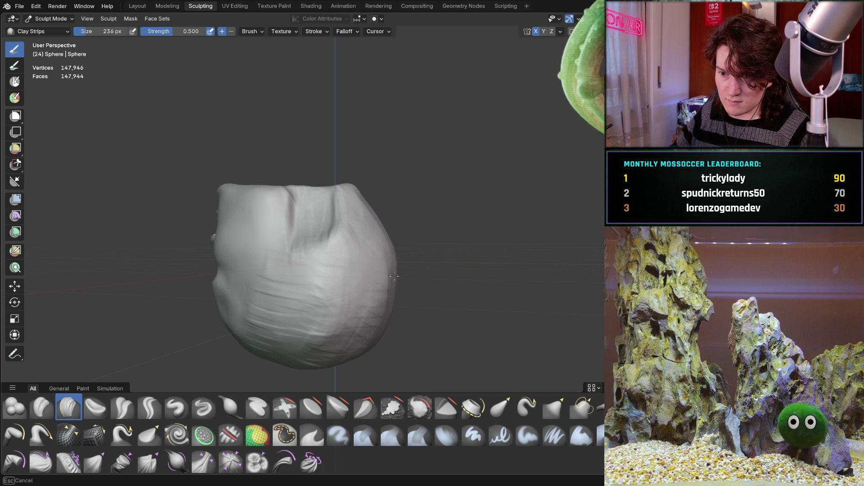
# Step: Deepen the crease behind the cheek, then view the head from a rear three-quarter angle
pyautogui.moveTo(392, 288)
pyautogui.mouseDown(button='middle')
pyautogui.moveTo(168, 223)
pyautogui.moveTo(284, 90)
pyautogui.moveTo(370, 154)
pyautogui.moveTo(381, 223)
pyautogui.moveTo(318, 183)
pyautogui.mouseUp(button='middle')
pyautogui.scroll(4, 381, 223)
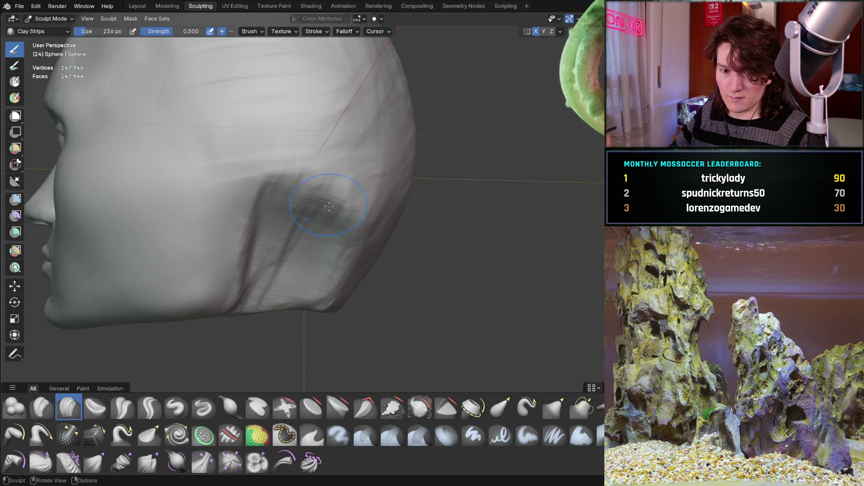
pyautogui.moveTo(319, 291)
pyautogui.mouseDown(button='middle')
pyautogui.moveTo(311, 266)
pyautogui.moveTo(342, 243)
pyautogui.moveTo(371, 247)
pyautogui.moveTo(331, 245)
pyautogui.moveTo(307, 221)
pyautogui.mouseUp(button='middle')
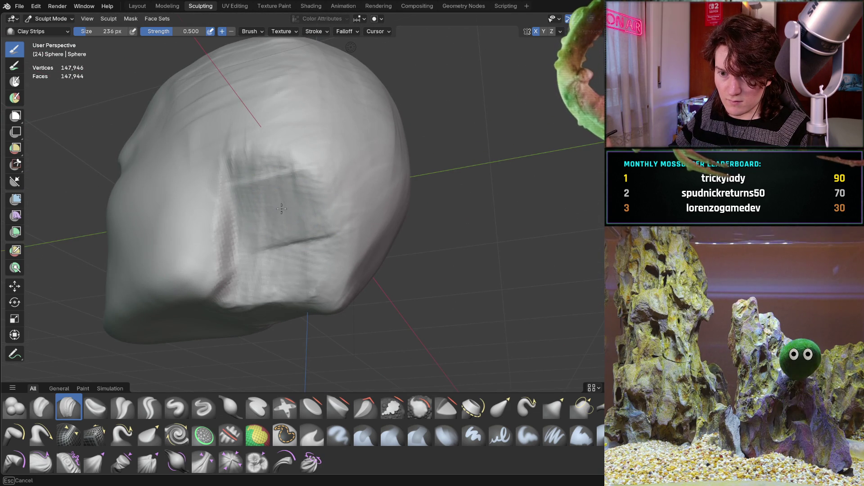
pyautogui.moveTo(263, 219); pyautogui.dragTo(316, 191)
pyautogui.moveTo(325, 210)
pyautogui.mouseDown(button='middle')
pyautogui.moveTo(402, 179)
pyautogui.moveTo(351, 184)
pyautogui.moveTo(360, 190)
pyautogui.mouseUp(button='middle')
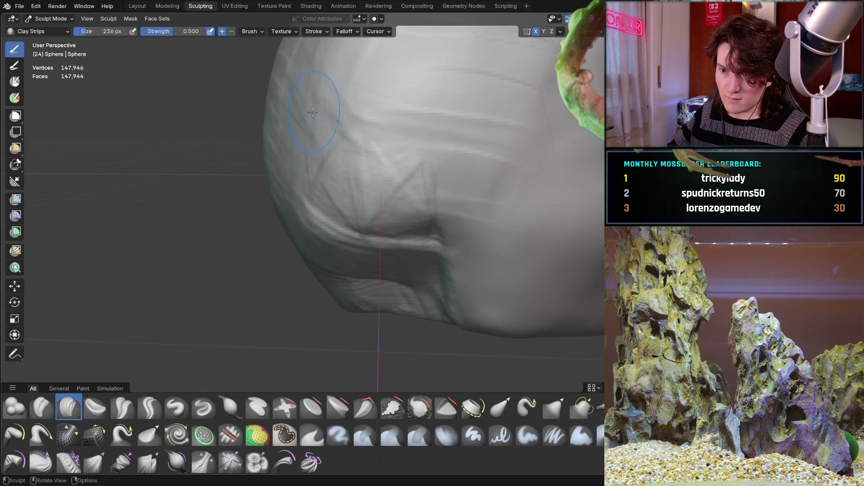
pyautogui.scroll(-5, 308, 111)
pyautogui.moveTo(307, 112)
pyautogui.mouseDown(button='middle')
pyautogui.moveTo(316, 198)
pyautogui.moveTo(378, 135)
pyautogui.moveTo(355, 148)
pyautogui.moveTo(360, 160)
pyautogui.mouseUp(button='middle')
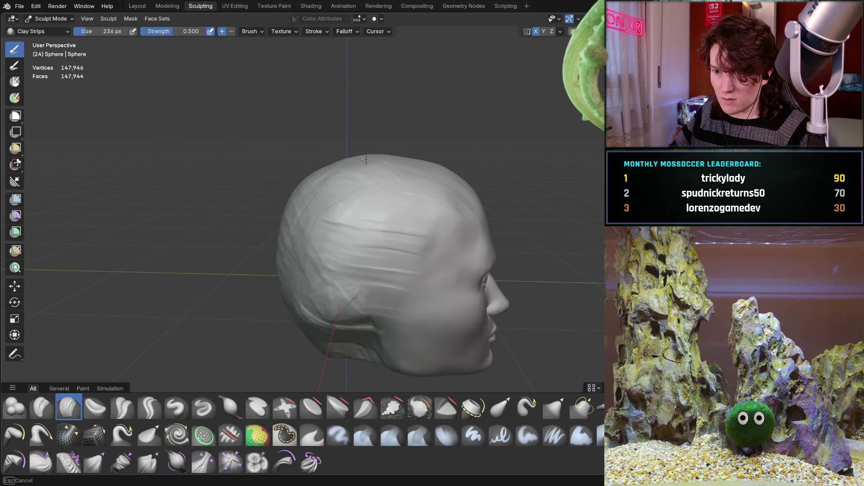
# Step: Reshape the crown and upper side of the skull with clay strips
pyautogui.moveTo(365, 159)
pyautogui.mouseDown()
pyautogui.moveTo(315, 176)
pyautogui.moveTo(293, 200)
pyautogui.mouseUp()
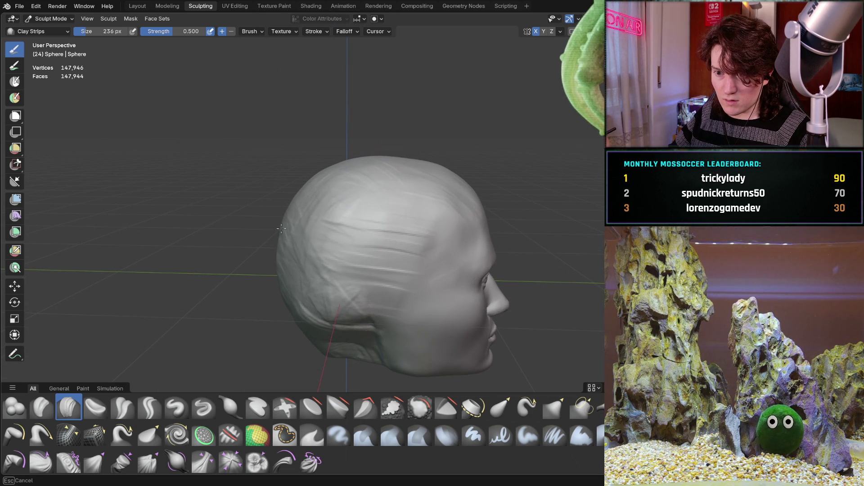
pyautogui.moveTo(289, 244)
pyautogui.mouseDown()
pyautogui.moveTo(319, 228)
pyautogui.moveTo(309, 242)
pyautogui.moveTo(343, 189)
pyautogui.moveTo(370, 209)
pyautogui.moveTo(335, 286)
pyautogui.mouseUp()
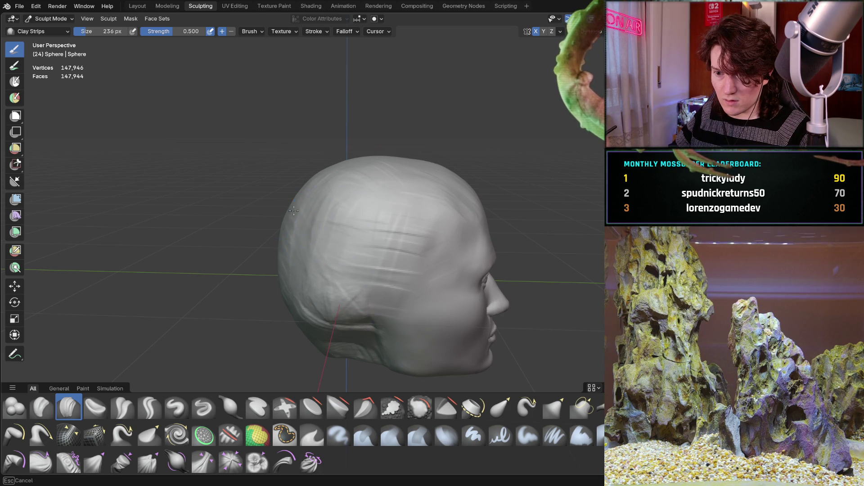
pyautogui.moveTo(295, 206)
pyautogui.mouseDown(button='middle')
pyautogui.moveTo(309, 280)
pyautogui.moveTo(291, 272)
pyautogui.mouseUp(button='middle')
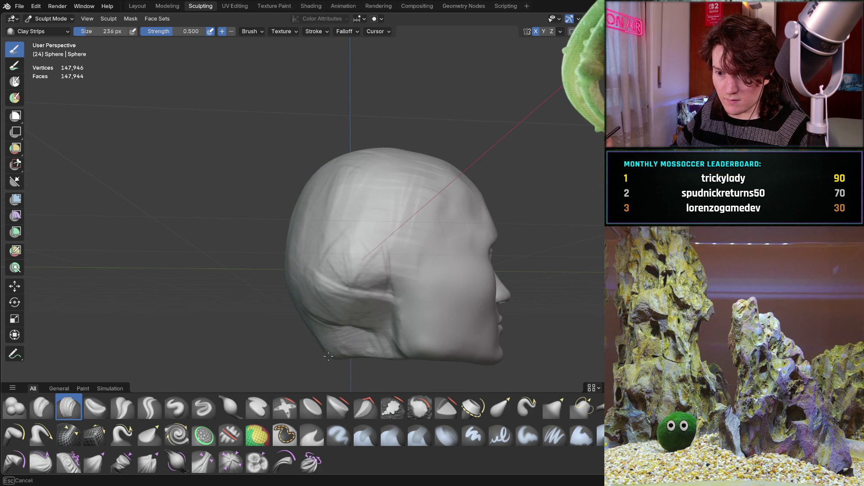
pyautogui.moveTo(341, 338); pyautogui.dragTo(344, 322, button='middle')
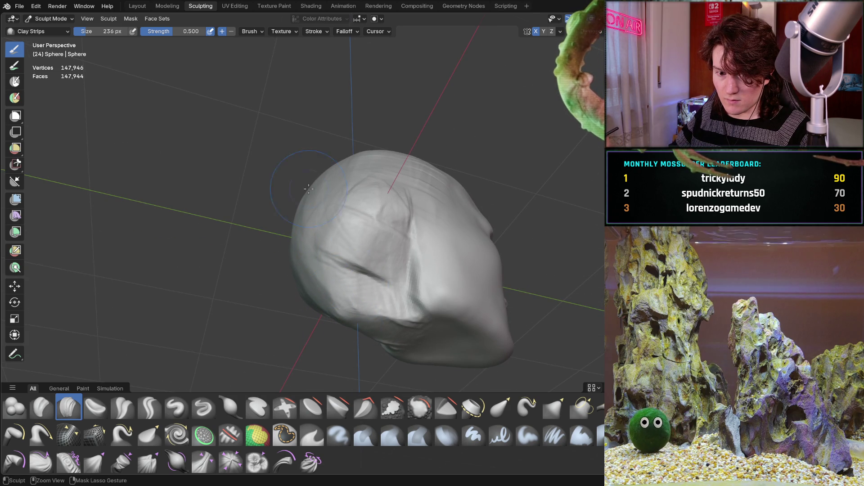
pyautogui.moveTo(304, 151); pyautogui.dragTo(333, 243, button='middle')
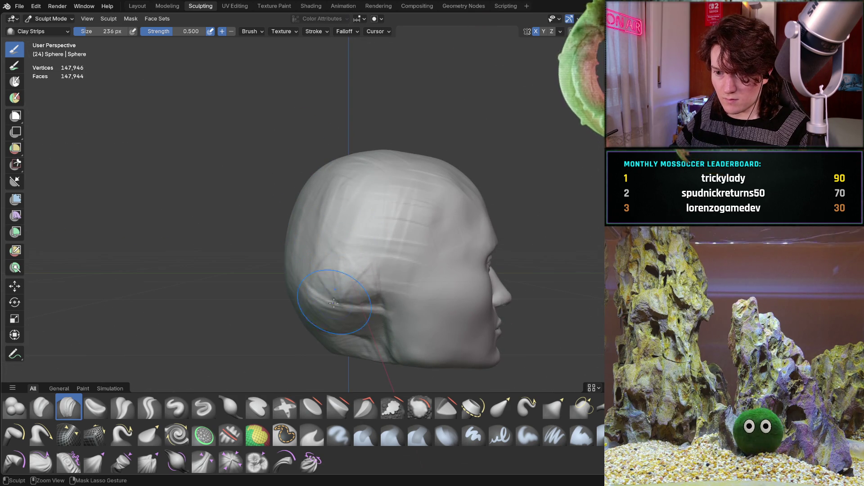
# Step: Build up the top and upper back of the head with clay strips
pyautogui.moveTo(348, 156)
pyautogui.mouseDown()
pyautogui.moveTo(398, 151)
pyautogui.moveTo(315, 180)
pyautogui.moveTo(300, 199)
pyautogui.moveTo(383, 165)
pyautogui.mouseUp()
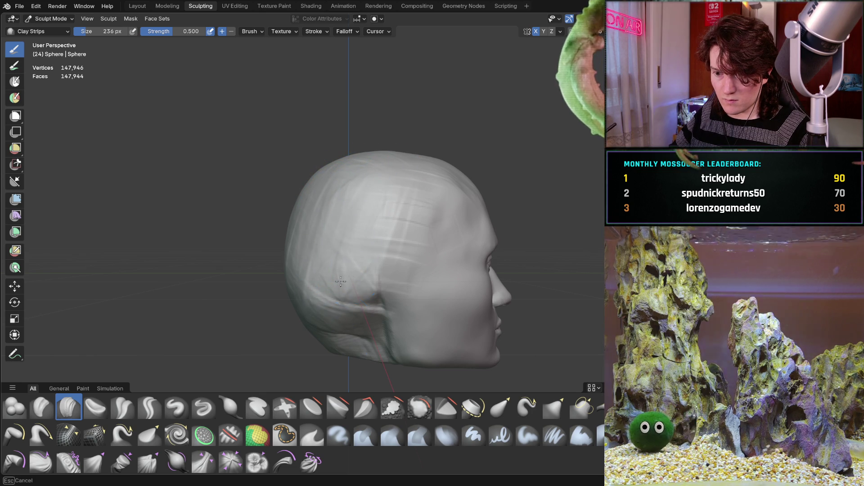
pyautogui.moveTo(385, 164); pyautogui.dragTo(362, 198, button='middle')
pyautogui.moveTo(315, 171); pyautogui.dragTo(380, 222, button='middle')
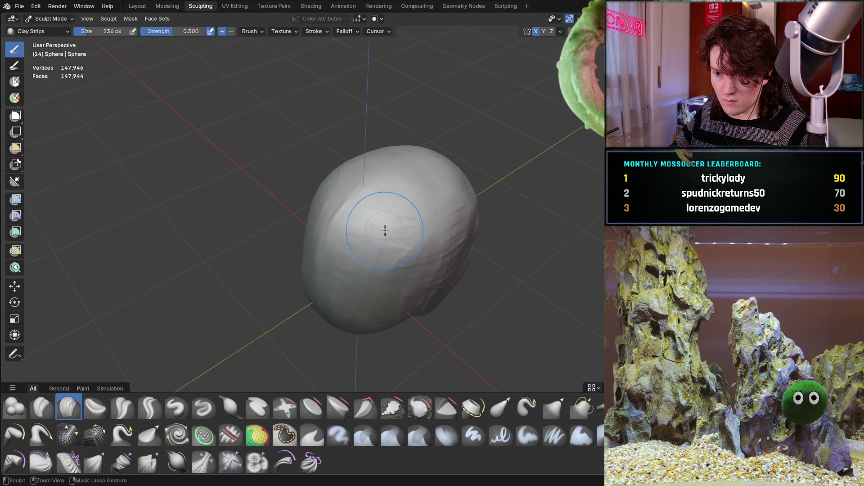
pyautogui.moveTo(321, 285); pyautogui.dragTo(370, 225, button='middle')
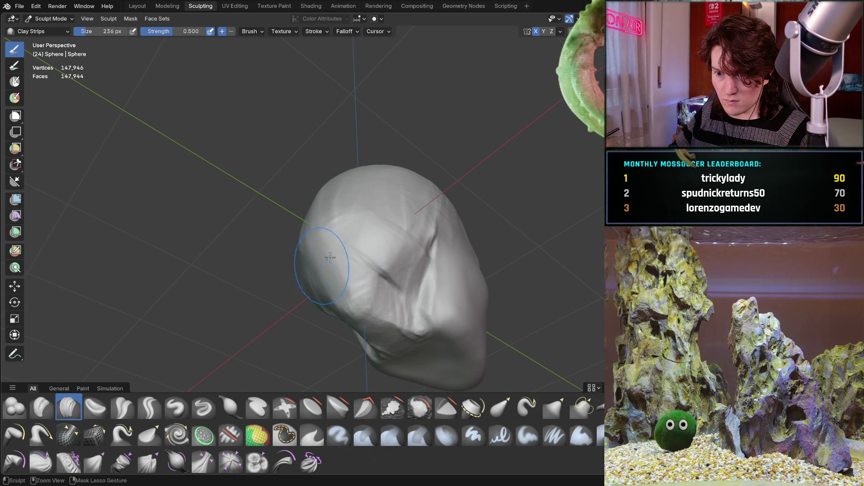
pyautogui.moveTo(312, 274)
pyautogui.mouseDown(button='middle')
pyautogui.moveTo(356, 204)
pyautogui.moveTo(326, 281)
pyautogui.mouseUp(button='middle')
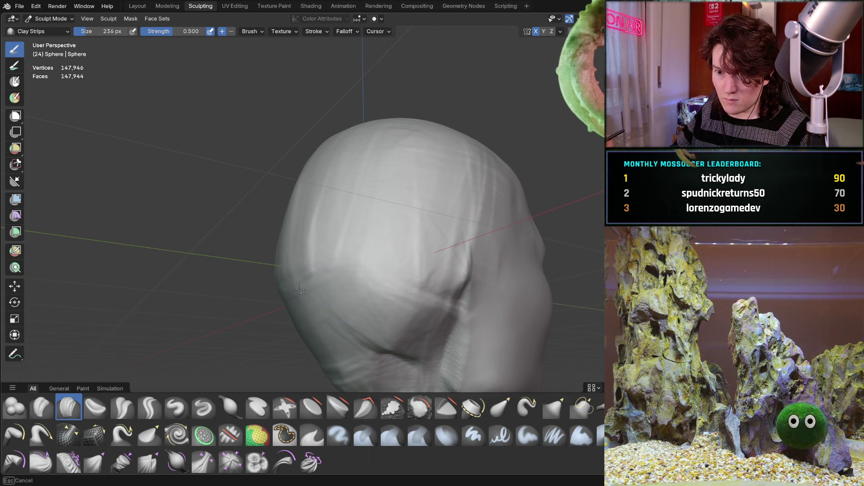
# Step: Inspect the reshaped scalp from the front, sides and above
pyautogui.moveTo(219, 281)
pyautogui.mouseDown(button='middle')
pyautogui.moveTo(336, 246)
pyautogui.moveTo(257, 224)
pyautogui.mouseUp(button='middle')
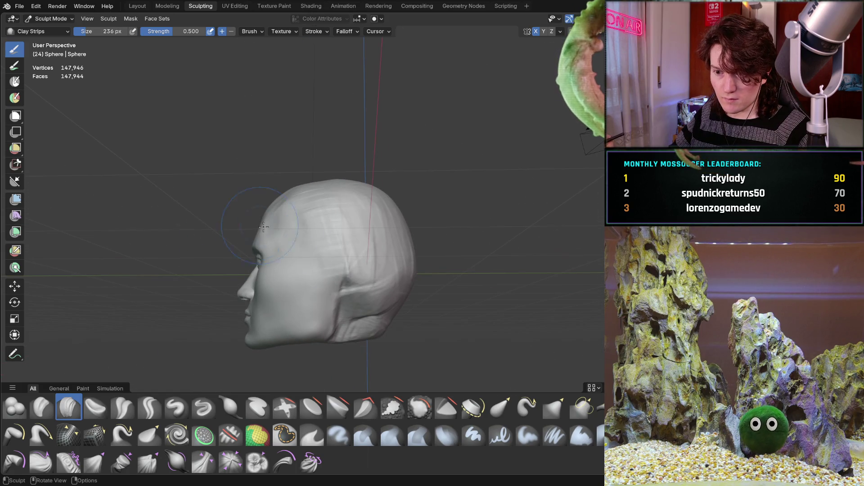
pyautogui.moveTo(363, 287)
pyautogui.keyDown('ctrl'); pyautogui.mouseDown(button='middle')
pyautogui.moveTo(367, 228)
pyautogui.moveTo(341, 155)
pyautogui.moveTo(371, 255)
pyautogui.moveTo(370, 196)
pyautogui.mouseUp(button='middle'); pyautogui.keyUp('ctrl')
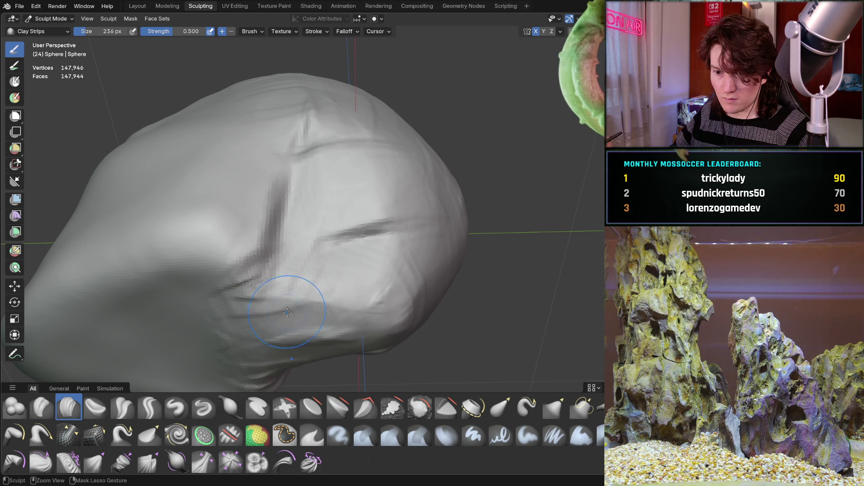
pyautogui.moveTo(333, 276); pyautogui.dragTo(367, 257, button='middle')
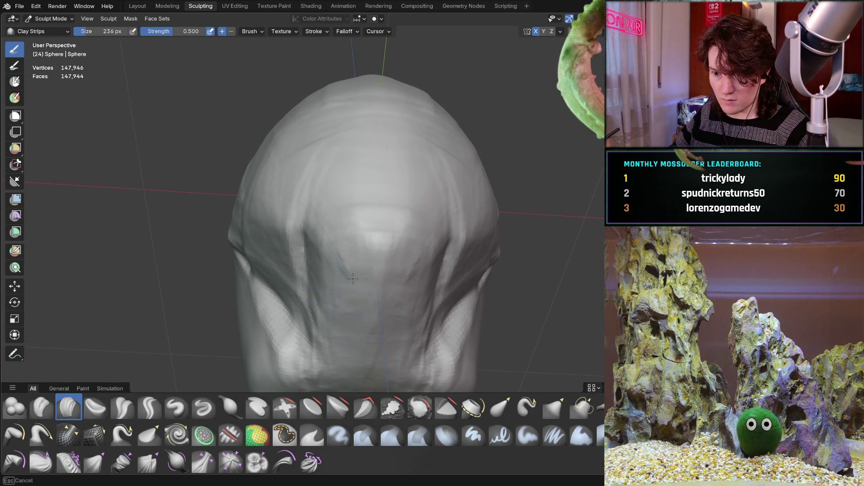
pyautogui.moveTo(354, 334)
pyautogui.mouseDown(button='middle')
pyautogui.moveTo(405, 298)
pyautogui.moveTo(418, 252)
pyautogui.moveTo(445, 237)
pyautogui.moveTo(423, 222)
pyautogui.moveTo(363, 222)
pyautogui.moveTo(318, 251)
pyautogui.moveTo(264, 253)
pyautogui.moveTo(325, 282)
pyautogui.mouseUp(button='middle')
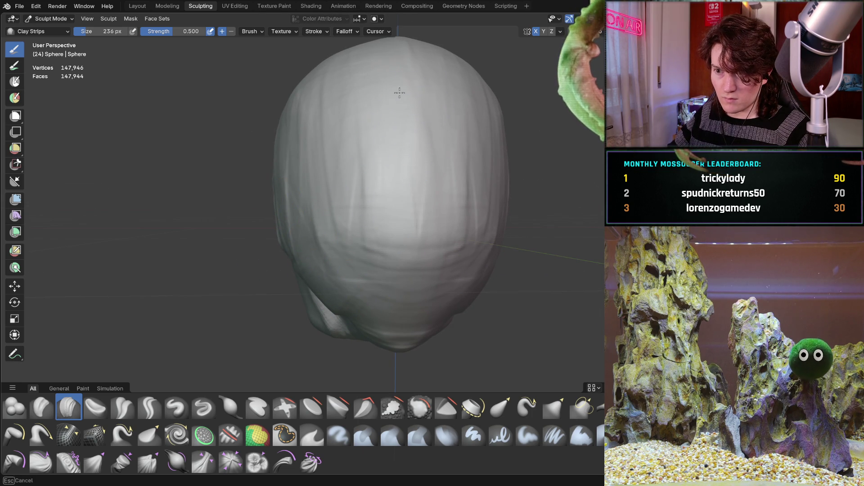
pyautogui.keyDown('shift'); pyautogui.moveTo(385, 100); pyautogui.dragTo(385, 198, button='middle'); pyautogui.keyUp('shift')
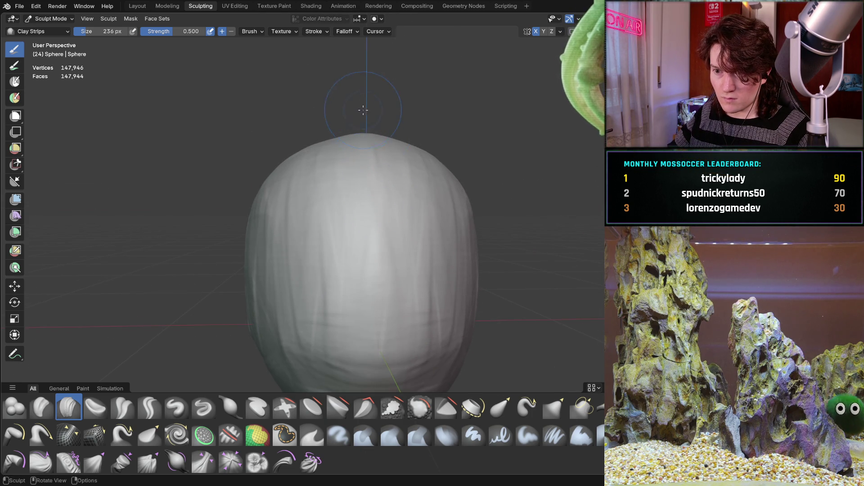
pyautogui.moveTo(366, 111); pyautogui.dragTo(359, 162, button='middle')
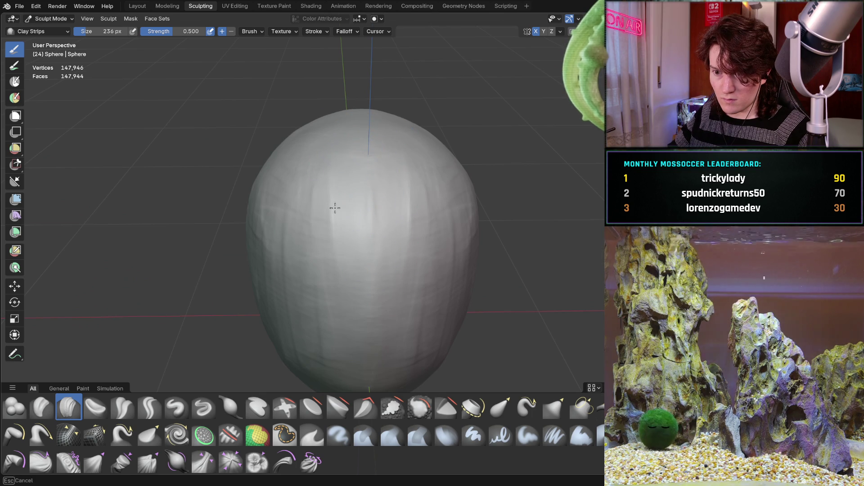
pyautogui.moveTo(447, 207)
pyautogui.mouseDown(button='middle')
pyautogui.moveTo(402, 168)
pyautogui.moveTo(435, 212)
pyautogui.moveTo(546, 129)
pyautogui.moveTo(386, 245)
pyautogui.moveTo(343, 220)
pyautogui.moveTo(340, 208)
pyautogui.mouseUp(button='middle')
pyautogui.scroll(3, 307, 172)
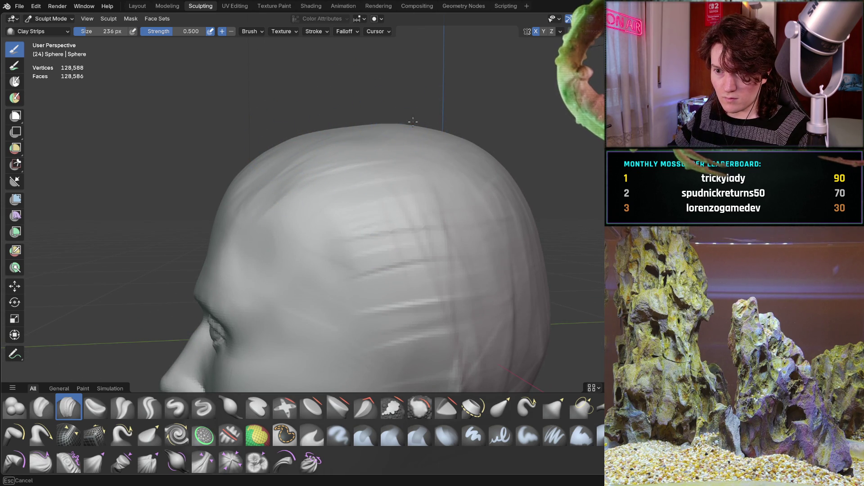
pyautogui.moveTo(396, 125); pyautogui.dragTo(436, 147, button='middle')
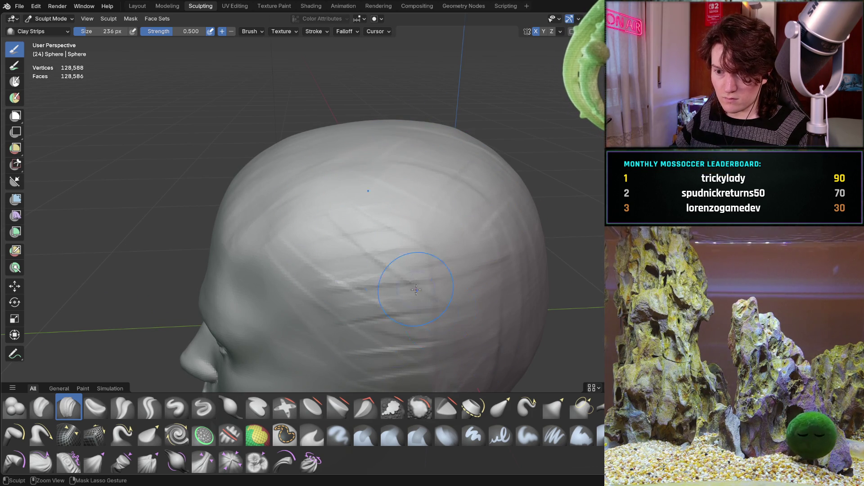
pyautogui.moveTo(474, 242)
pyautogui.mouseDown(button='middle')
pyautogui.moveTo(401, 97)
pyautogui.moveTo(395, 258)
pyautogui.mouseUp(button='middle')
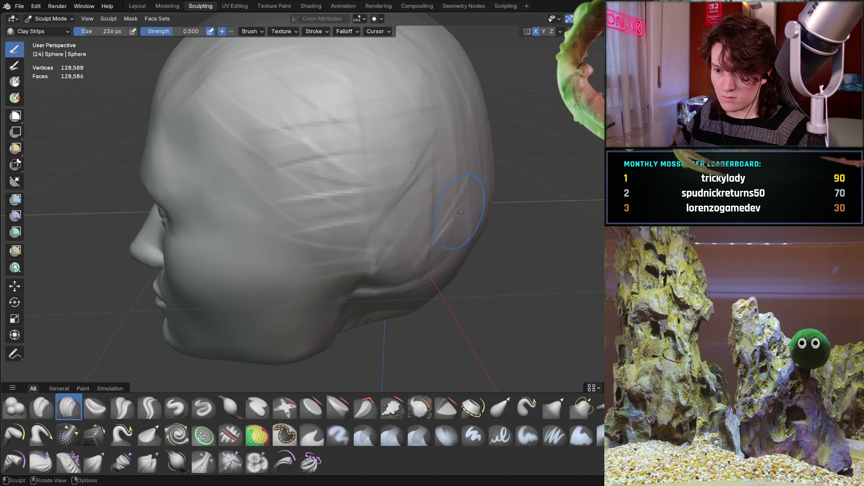
pyautogui.moveTo(461, 214); pyautogui.dragTo(384, 205, button='middle')
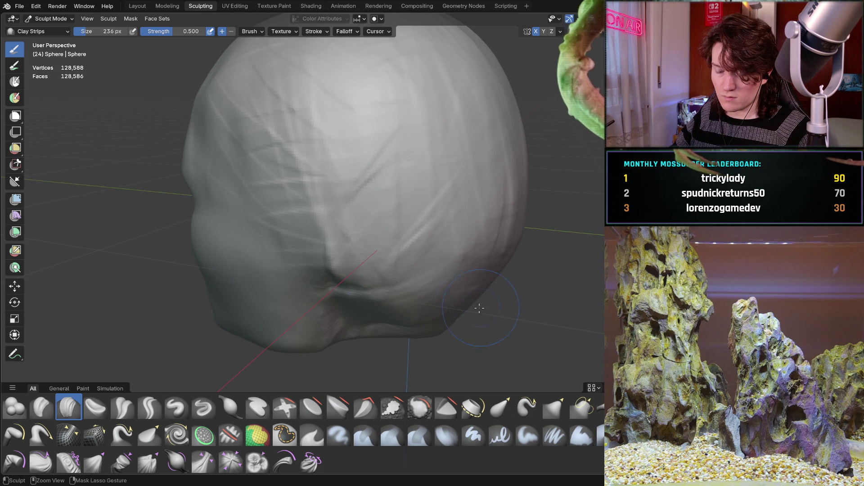
pyautogui.moveTo(434, 314)
pyautogui.mouseDown(button='middle')
pyautogui.moveTo(282, 180)
pyautogui.moveTo(319, 159)
pyautogui.moveTo(342, 265)
pyautogui.mouseUp(button='middle')
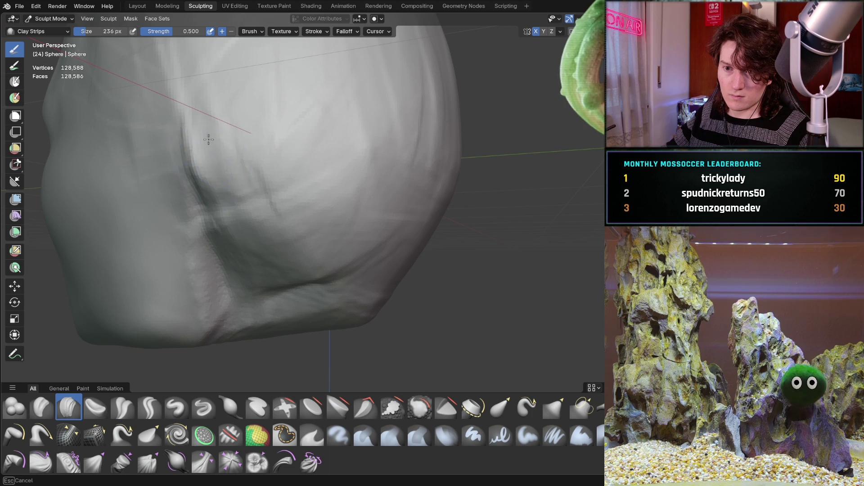
pyautogui.moveTo(244, 210); pyautogui.dragTo(280, 141, button='middle')
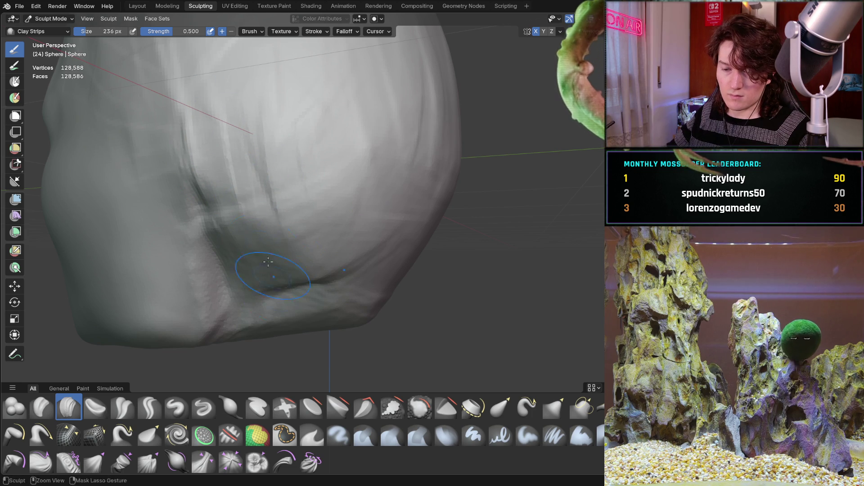
pyautogui.moveTo(367, 329); pyautogui.dragTo(400, 278, button='middle')
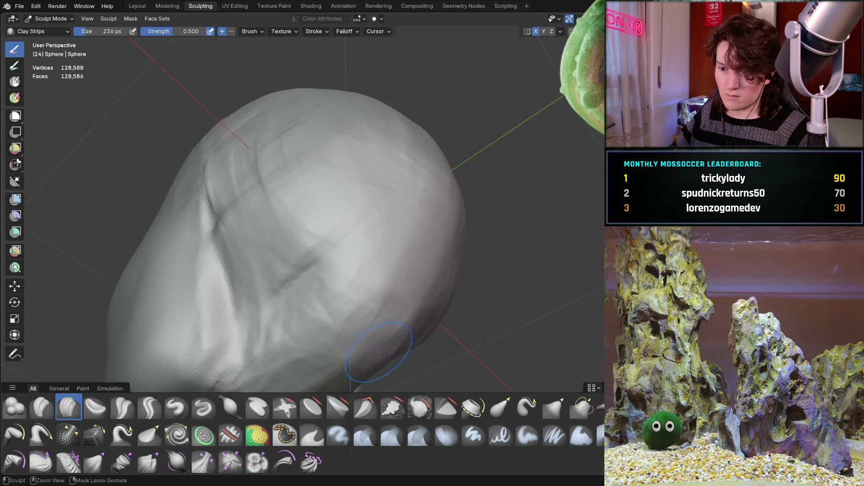
pyautogui.moveTo(396, 309)
pyautogui.keyDown('ctrl'); pyautogui.mouseDown(button='middle')
pyautogui.moveTo(451, 300)
pyautogui.moveTo(404, 259)
pyautogui.mouseUp(button='middle'); pyautogui.keyUp('ctrl')
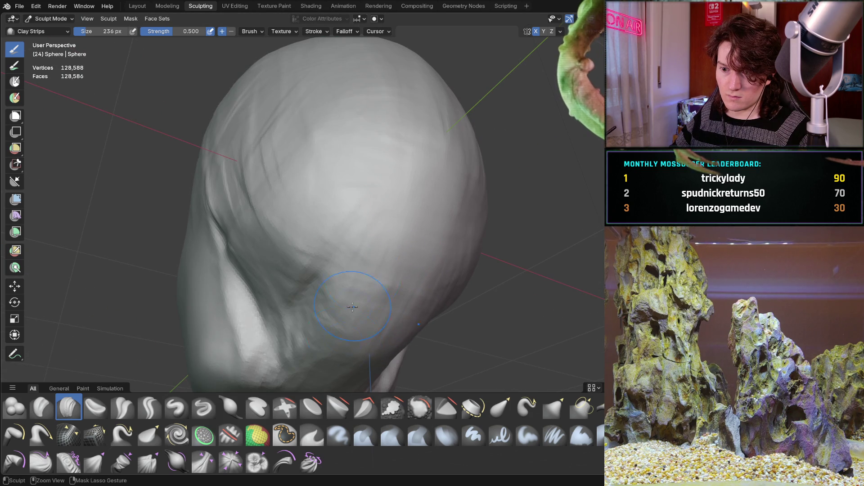
pyautogui.moveTo(405, 222)
pyautogui.mouseDown(button='middle')
pyautogui.moveTo(282, 241)
pyautogui.moveTo(252, 279)
pyautogui.mouseUp(button='middle')
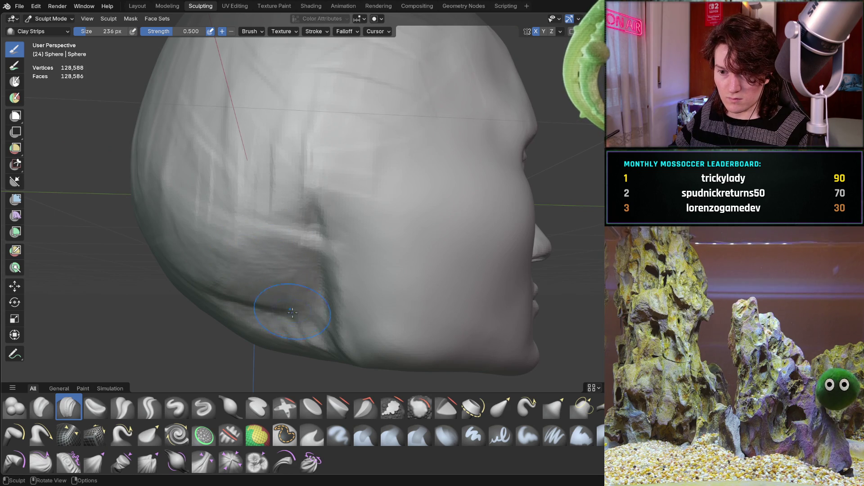
pyautogui.scroll(-4, 257, 261)
pyautogui.moveTo(257, 261)
pyautogui.mouseDown(button='middle')
pyautogui.moveTo(280, 251)
pyautogui.moveTo(252, 303)
pyautogui.mouseUp(button='middle')
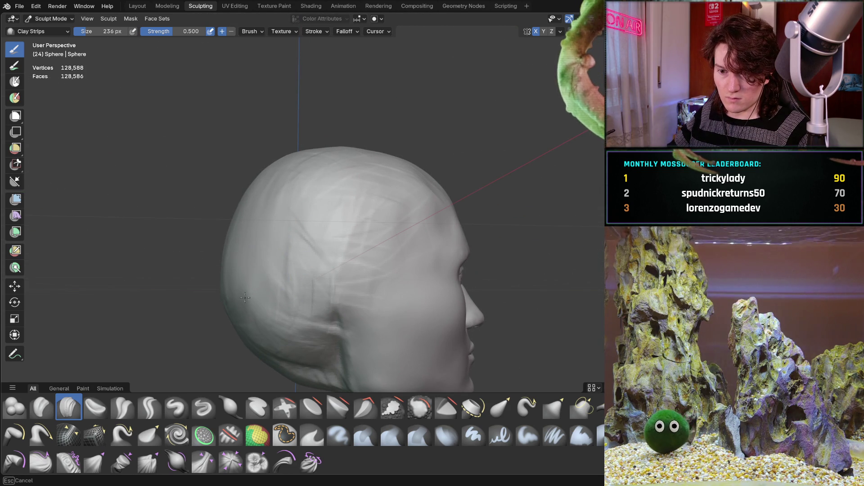
pyautogui.moveTo(361, 194)
pyautogui.mouseDown()
pyautogui.moveTo(348, 208)
pyautogui.moveTo(309, 222)
pyautogui.mouseUp()
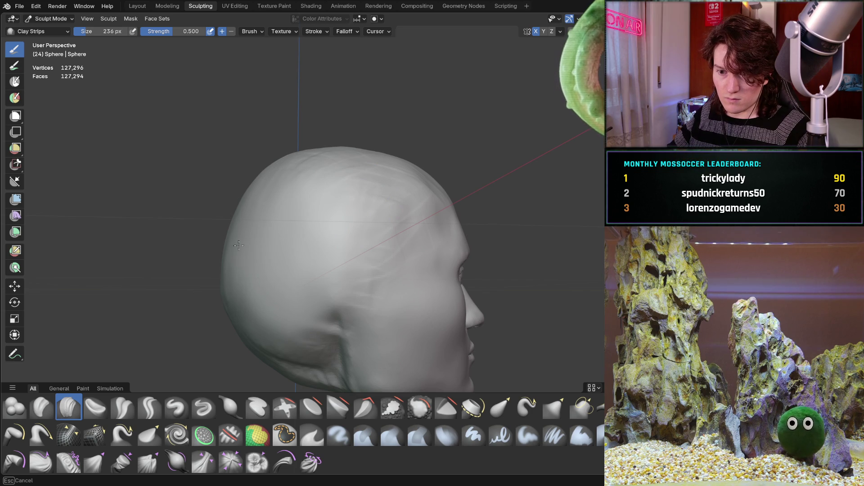
# Step: Make a dyntopo stroke that smooths the back of the skull
pyautogui.moveTo(306, 160)
pyautogui.mouseDown(button='middle')
pyautogui.moveTo(295, 162)
pyautogui.moveTo(343, 214)
pyautogui.mouseUp(button='middle')
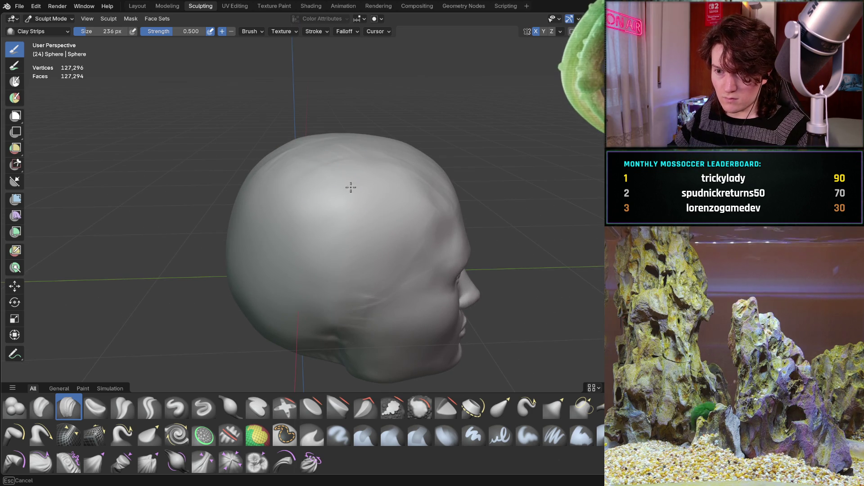
pyautogui.moveTo(374, 189)
pyautogui.mouseDown(button='middle')
pyautogui.moveTo(295, 140)
pyautogui.moveTo(318, 198)
pyautogui.mouseUp(button='middle')
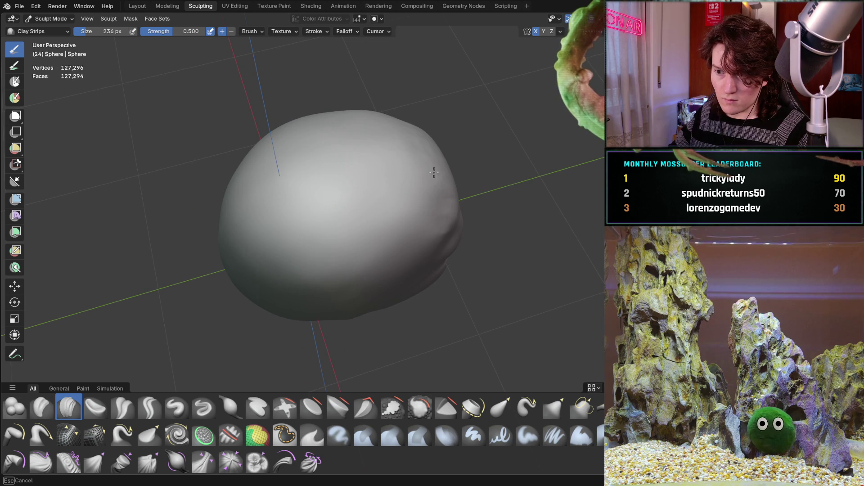
pyautogui.moveTo(333, 238)
pyautogui.mouseDown(button='middle')
pyautogui.moveTo(318, 239)
pyautogui.moveTo(332, 271)
pyautogui.mouseUp(button='middle')
pyautogui.moveTo(356, 235)
pyautogui.mouseDown(button='middle')
pyautogui.moveTo(299, 251)
pyautogui.moveTo(347, 216)
pyautogui.mouseUp(button='middle')
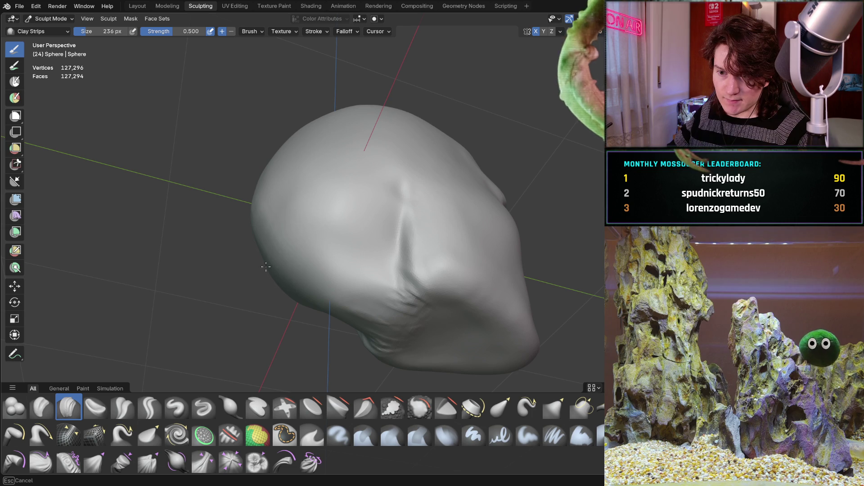
pyautogui.moveTo(271, 264); pyautogui.dragTo(337, 213, button='middle')
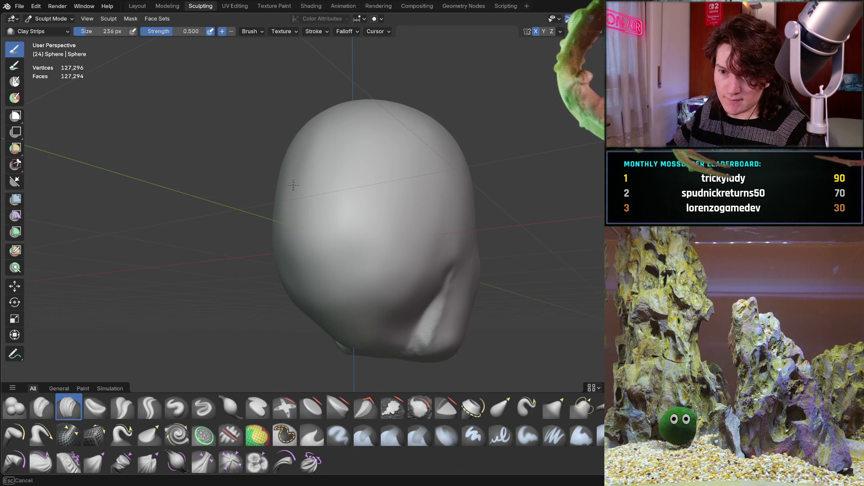
pyautogui.moveTo(344, 160)
pyautogui.mouseDown(button='middle')
pyautogui.moveTo(386, 213)
pyautogui.moveTo(339, 266)
pyautogui.moveTo(420, 205)
pyautogui.moveTo(413, 260)
pyautogui.moveTo(360, 232)
pyautogui.moveTo(339, 194)
pyautogui.mouseUp(button='middle')
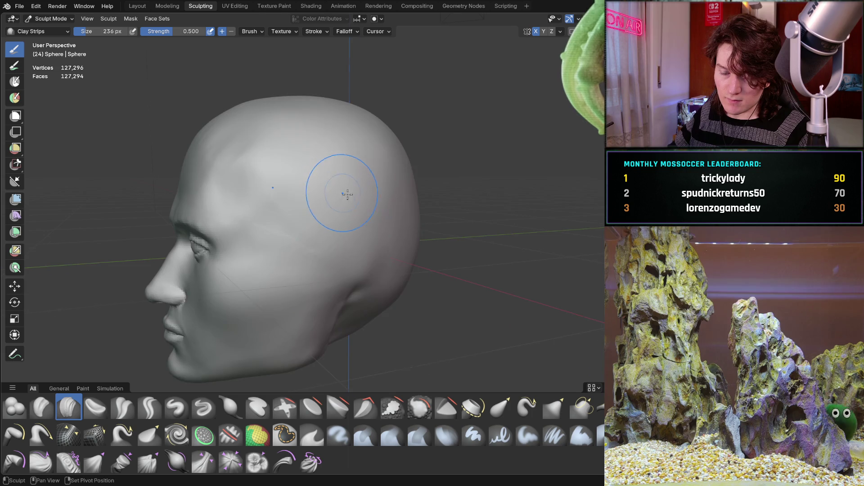
pyautogui.scroll(5, 392, 245)
pyautogui.moveTo(259, 140)
pyautogui.mouseDown(button='middle')
pyautogui.moveTo(218, 124)
pyautogui.moveTo(270, 96)
pyautogui.moveTo(300, 172)
pyautogui.mouseUp(button='middle')
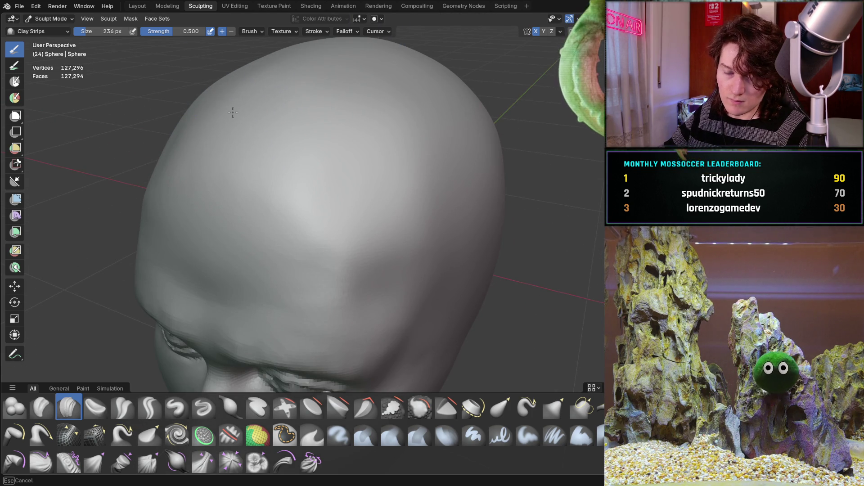
# Step: Check the smoothed back of the skull from several angles, ending on a front view
pyautogui.moveTo(288, 118); pyautogui.dragTo(388, 121, button='middle')
pyautogui.moveTo(452, 300)
pyautogui.mouseDown(button='middle')
pyautogui.moveTo(486, 303)
pyautogui.moveTo(469, 216)
pyautogui.moveTo(428, 222)
pyautogui.moveTo(395, 238)
pyautogui.moveTo(390, 251)
pyautogui.moveTo(374, 206)
pyautogui.moveTo(359, 203)
pyautogui.moveTo(269, 237)
pyautogui.mouseUp(button='middle')
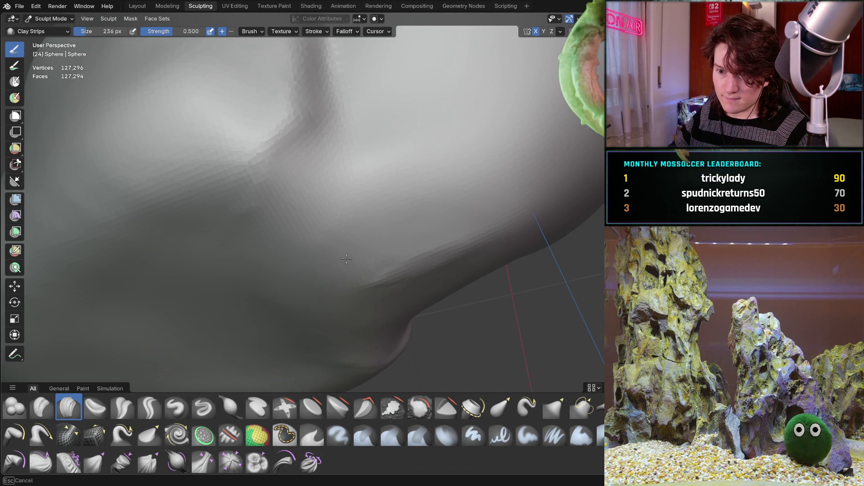
pyautogui.moveTo(359, 306); pyautogui.dragTo(348, 342, button='middle')
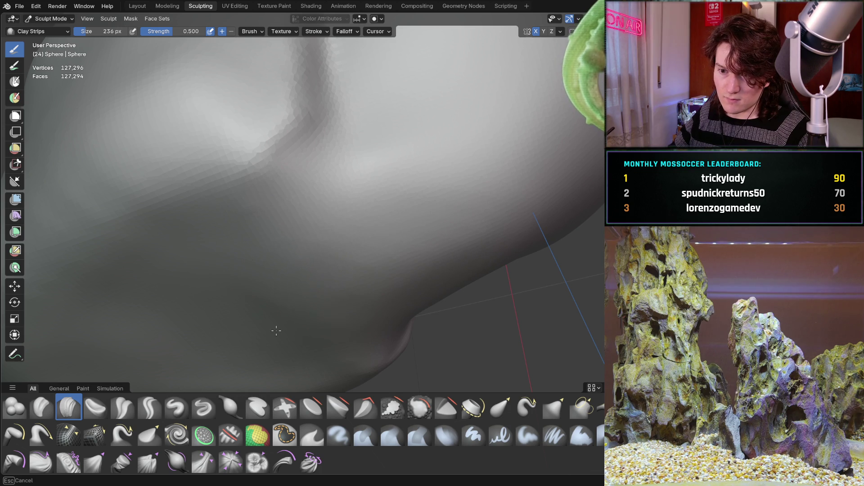
pyautogui.moveTo(331, 269); pyautogui.dragTo(315, 212, button='middle')
pyautogui.moveTo(328, 241)
pyautogui.mouseDown(button='middle')
pyautogui.moveTo(289, 202)
pyautogui.moveTo(283, 255)
pyautogui.moveTo(262, 265)
pyautogui.mouseUp(button='middle')
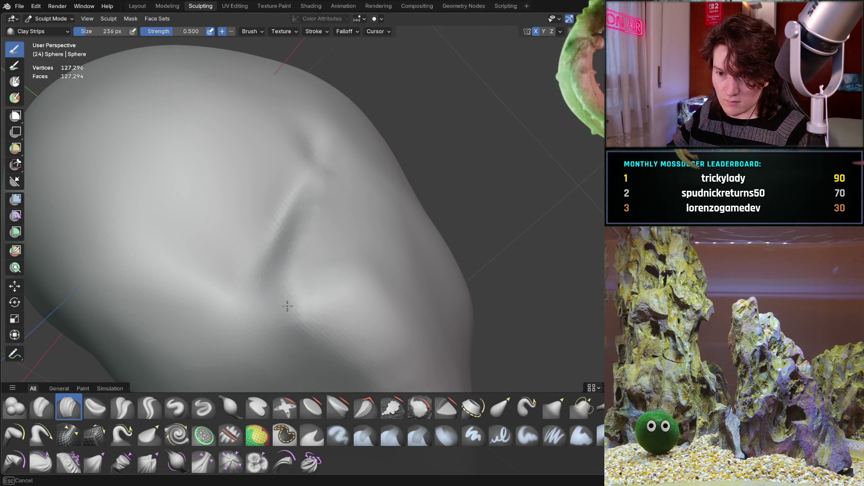
pyautogui.moveTo(301, 194)
pyautogui.mouseDown(button='middle')
pyautogui.moveTo(242, 254)
pyautogui.moveTo(272, 225)
pyautogui.moveTo(270, 199)
pyautogui.mouseUp(button='middle')
pyautogui.moveTo(299, 255); pyautogui.dragTo(318, 219, button='middle')
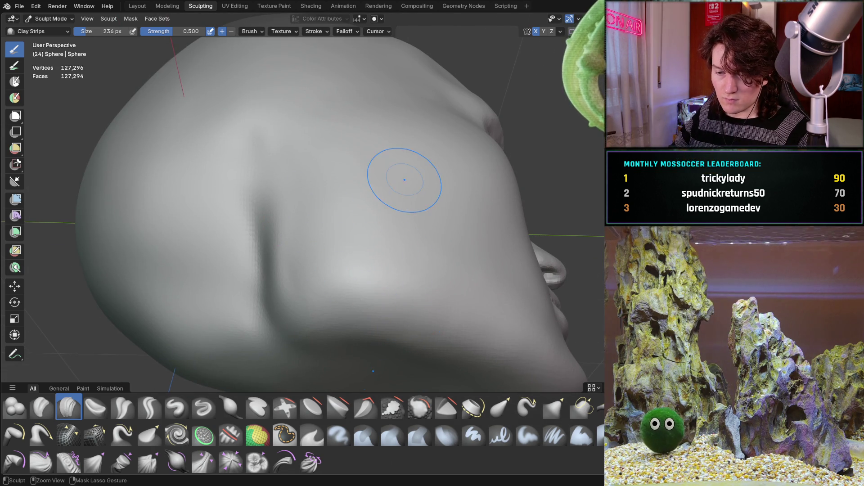
pyautogui.scroll(-5, 378, 189)
pyautogui.moveTo(379, 267)
pyautogui.mouseDown(button='middle')
pyautogui.moveTo(324, 270)
pyautogui.moveTo(386, 242)
pyautogui.moveTo(399, 245)
pyautogui.moveTo(414, 212)
pyautogui.moveTo(490, 225)
pyautogui.moveTo(511, 240)
pyautogui.moveTo(361, 272)
pyautogui.moveTo(527, 256)
pyautogui.moveTo(413, 249)
pyautogui.moveTo(344, 226)
pyautogui.moveTo(350, 187)
pyautogui.mouseUp(button='middle')
pyautogui.scroll(-2, 386, 241)
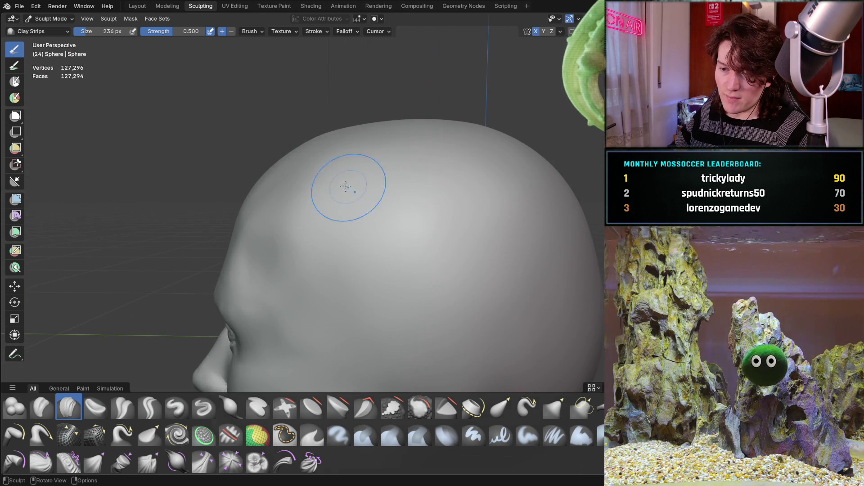
# Step: Enlarge the Clay Strips brush to 444 px and lay a strip across the top of the skull
pyautogui.press('f')
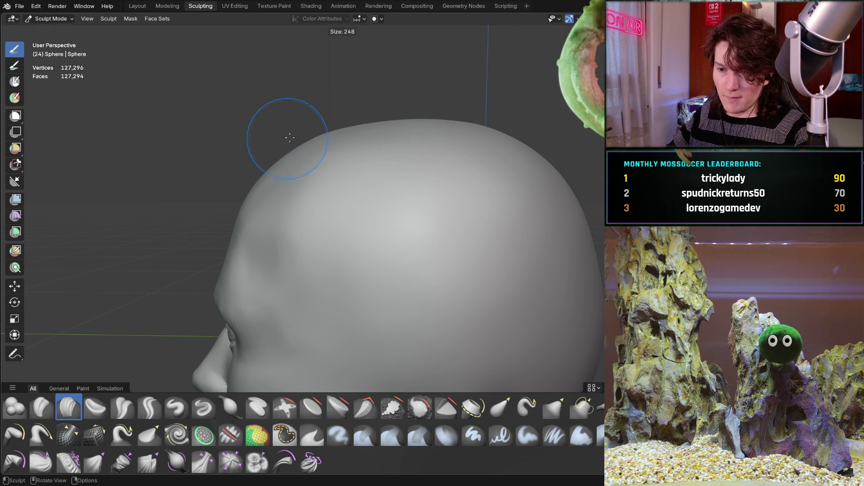
pyautogui.click(318, 130)
pyautogui.moveTo(320, 150); pyautogui.dragTo(332, 163, button='middle')
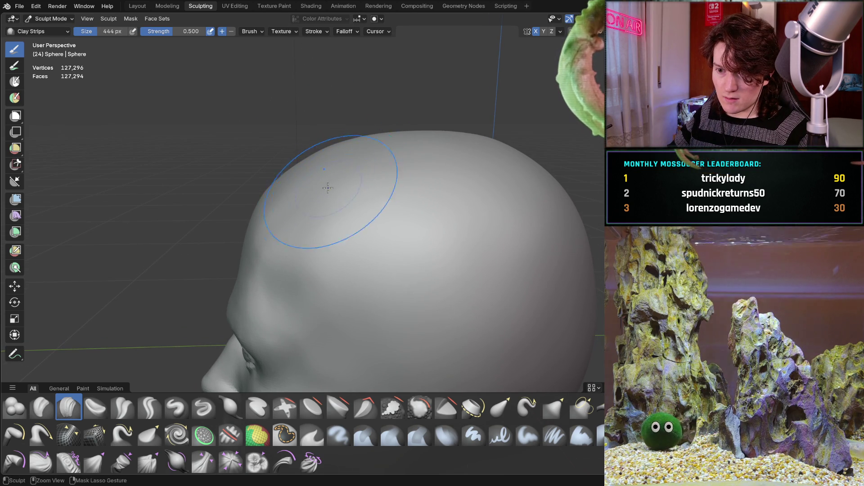
pyautogui.moveTo(355, 189); pyautogui.dragTo(336, 195)
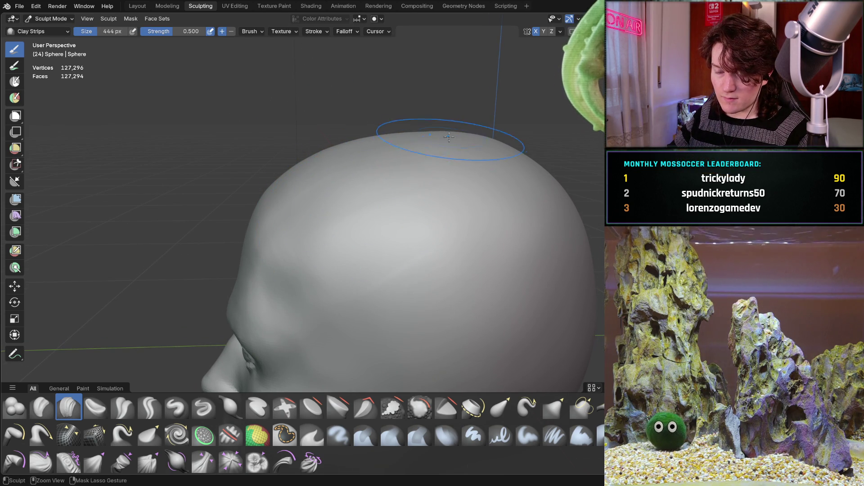
# Step: Add clay ridges along the skull, scalp and back of the head
pyautogui.moveTo(533, 182); pyautogui.dragTo(382, 147, button='middle')
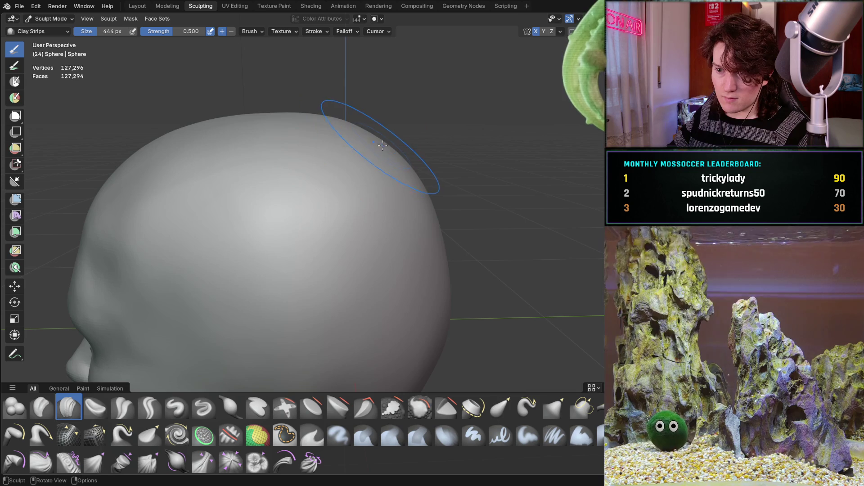
pyautogui.moveTo(403, 163); pyautogui.dragTo(427, 237)
pyautogui.moveTo(302, 212)
pyautogui.mouseDown()
pyautogui.moveTo(270, 306)
pyautogui.moveTo(333, 347)
pyautogui.mouseUp()
pyautogui.moveTo(333, 347); pyautogui.dragTo(298, 175, button='middle')
pyautogui.moveTo(298, 255)
pyautogui.mouseDown(button='middle')
pyautogui.moveTo(328, 225)
pyautogui.moveTo(396, 222)
pyautogui.mouseUp(button='middle')
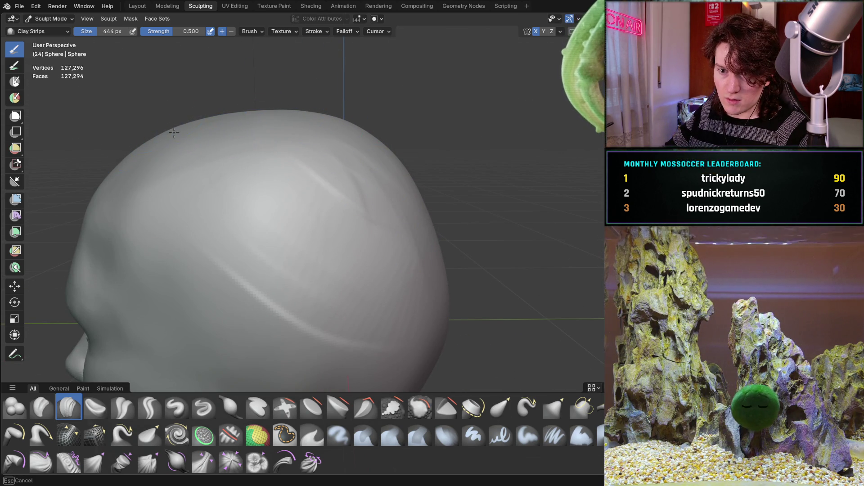
pyautogui.moveTo(367, 134); pyautogui.dragTo(409, 186)
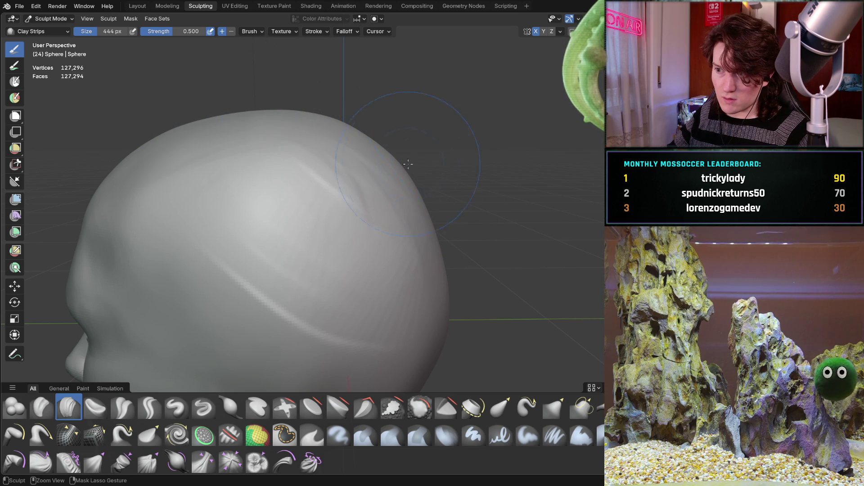
# Step: Inspect the new ridges from the side and from above
pyautogui.moveTo(421, 244); pyautogui.dragTo(397, 192, button='middle')
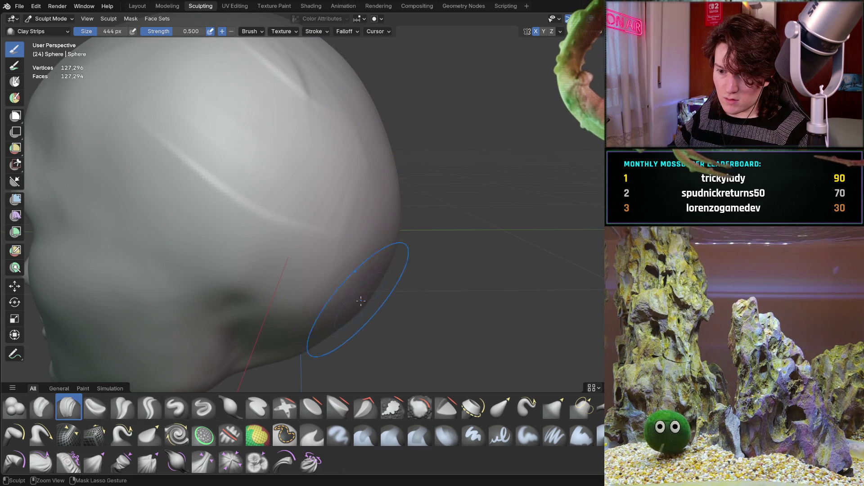
pyautogui.scroll(-8, 346, 317)
pyautogui.moveTo(333, 288)
pyautogui.mouseDown(button='middle')
pyautogui.moveTo(349, 243)
pyautogui.moveTo(372, 307)
pyautogui.mouseUp(button='middle')
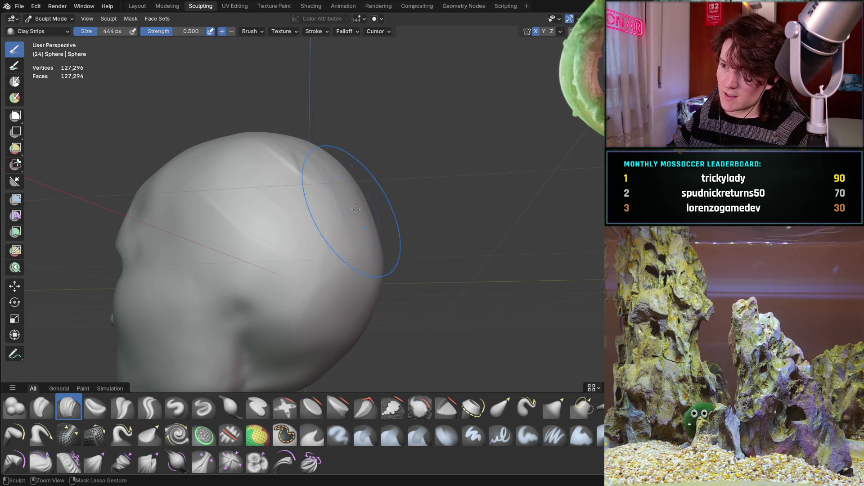
pyautogui.moveTo(368, 285); pyautogui.dragTo(314, 251, button='middle')
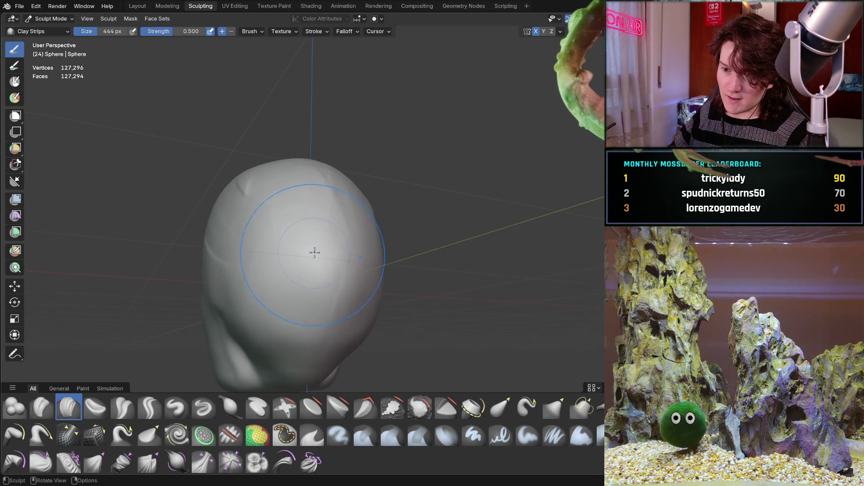
pyautogui.moveTo(332, 309)
pyautogui.mouseDown(button='middle')
pyautogui.moveTo(330, 239)
pyautogui.moveTo(389, 268)
pyautogui.mouseUp(button='middle')
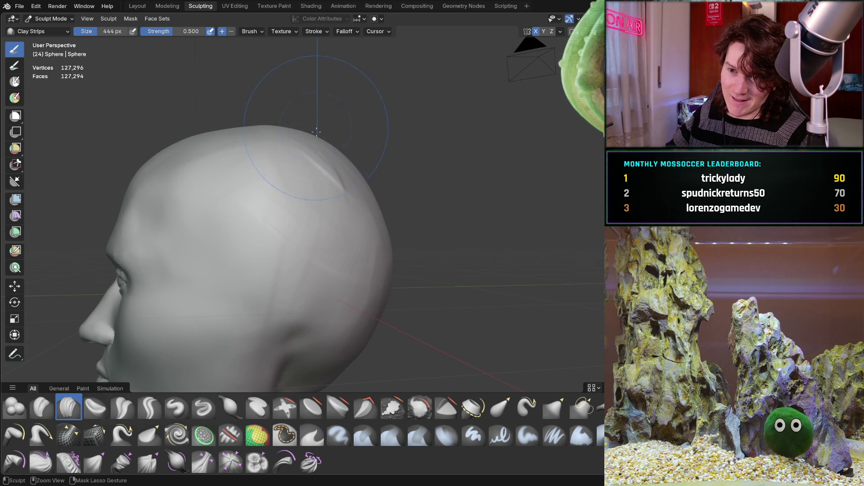
pyautogui.moveTo(243, 113); pyautogui.dragTo(241, 169, button='middle')
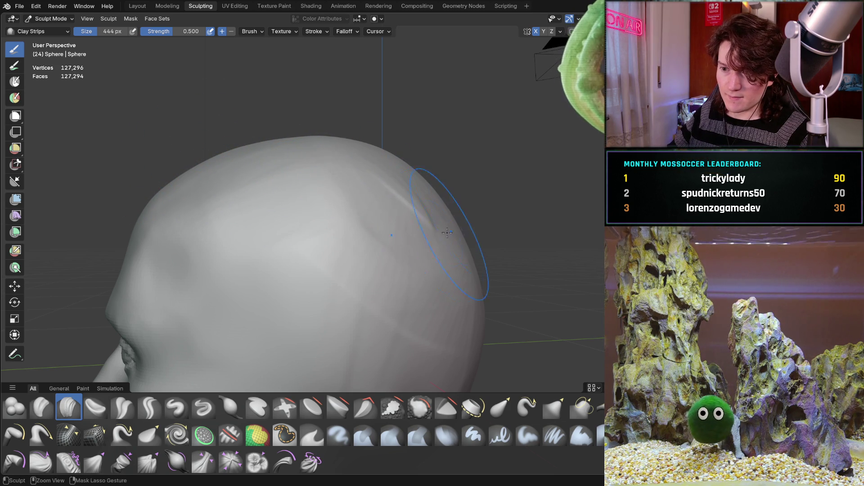
pyautogui.moveTo(381, 261); pyautogui.dragTo(397, 130, button='middle')
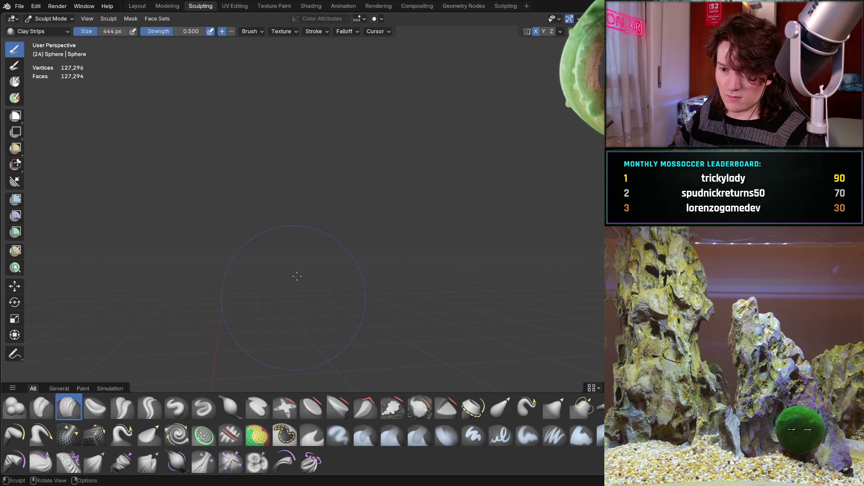
pyautogui.moveTo(362, 150); pyautogui.dragTo(312, 251, button='middle')
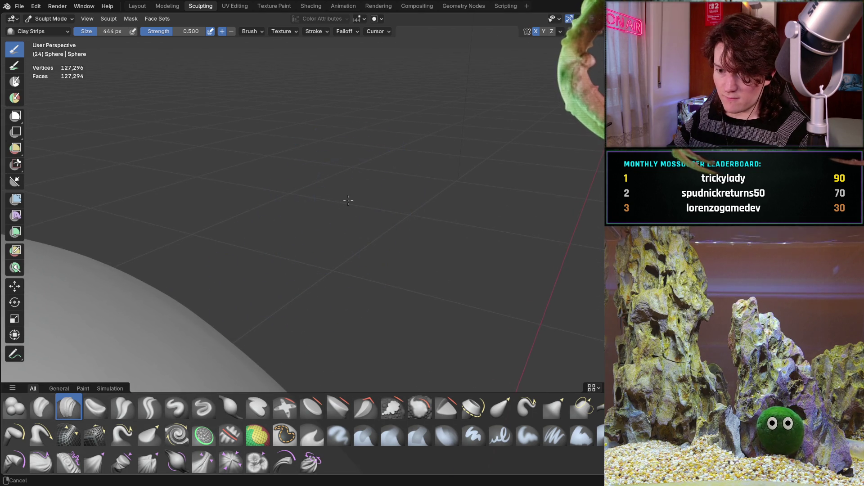
pyautogui.moveTo(315, 260)
pyautogui.mouseDown(button='middle')
pyautogui.moveTo(152, 333)
pyautogui.moveTo(147, 315)
pyautogui.moveTo(128, 369)
pyautogui.moveTo(141, 387)
pyautogui.moveTo(180, 342)
pyautogui.moveTo(234, 315)
pyautogui.moveTo(302, 300)
pyautogui.moveTo(297, 244)
pyautogui.moveTo(242, 249)
pyautogui.moveTo(297, 238)
pyautogui.mouseUp(button='middle')
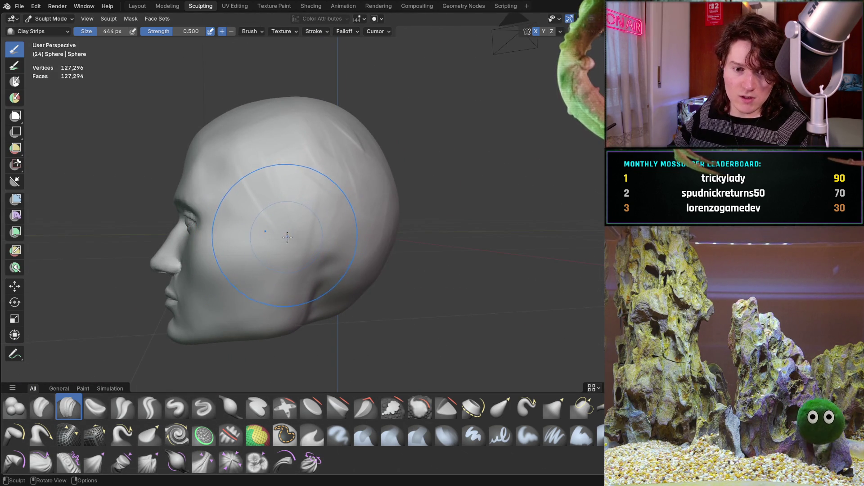
# Step: Carve trial strand-like strips across the back of the head and scalp
pyautogui.scroll(5, 332, 186)
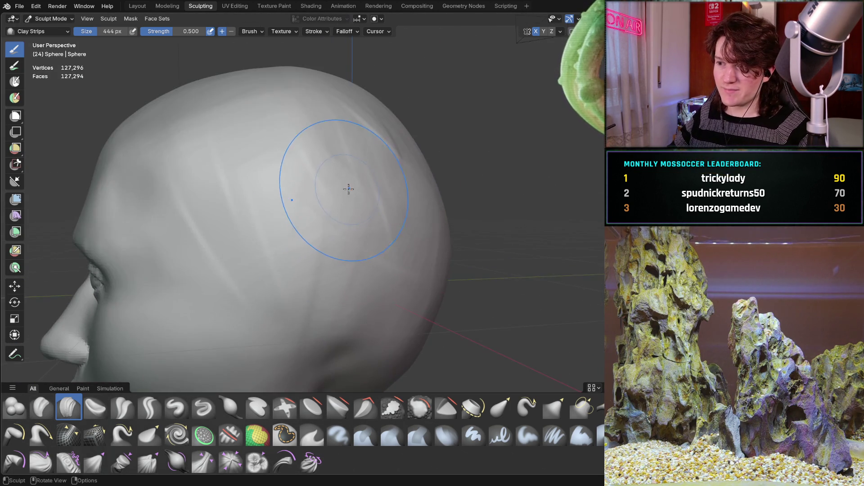
pyautogui.moveTo(372, 169)
pyautogui.mouseDown()
pyautogui.moveTo(359, 131)
pyautogui.moveTo(289, 96)
pyautogui.mouseUp()
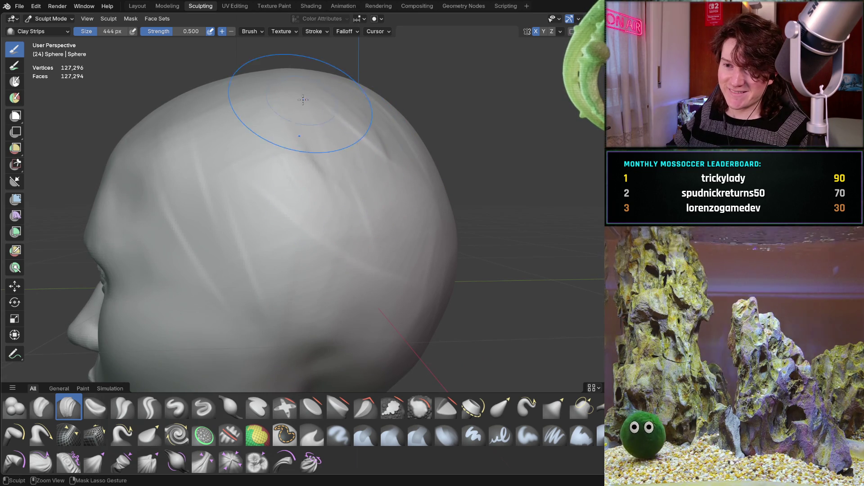
pyautogui.moveTo(290, 135); pyautogui.dragTo(347, 254)
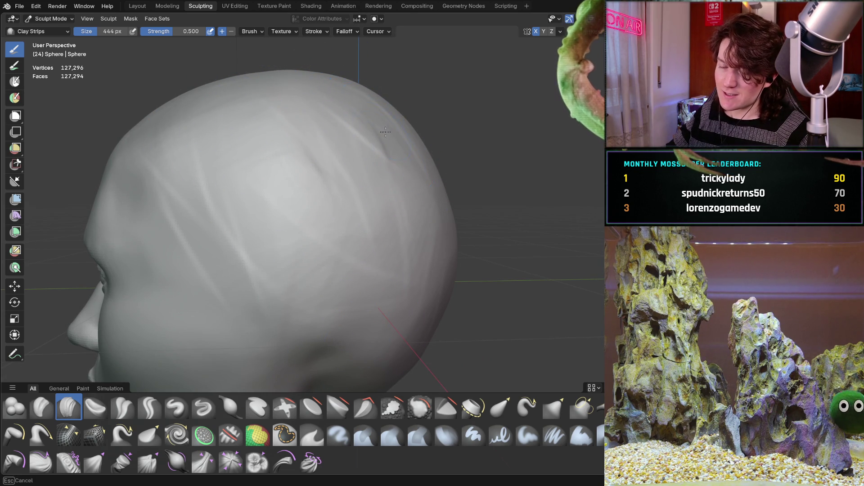
pyautogui.moveTo(412, 124); pyautogui.dragTo(434, 164, button='middle')
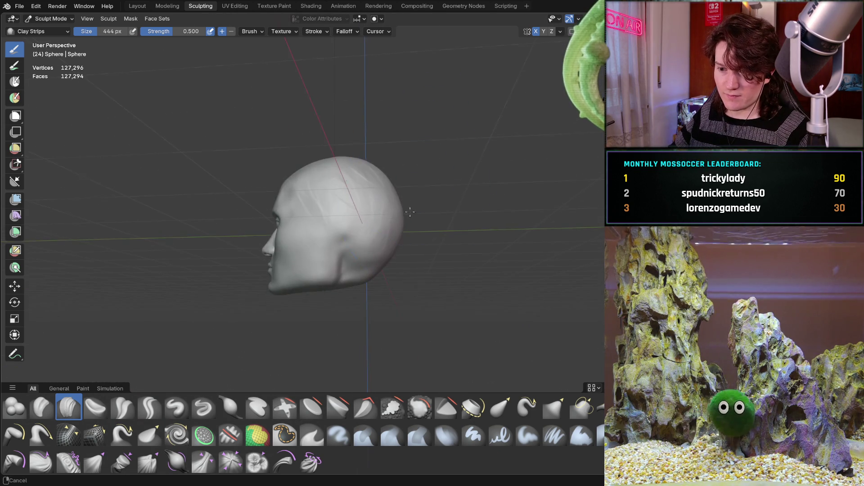
pyautogui.scroll(5, 434, 164)
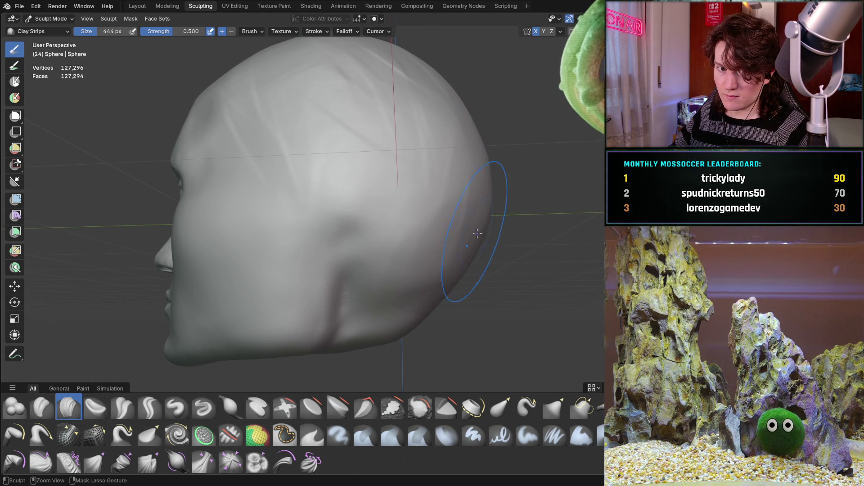
# Step: Inspect the trial strands from rear, side, front and top views
pyautogui.moveTo(428, 286); pyautogui.dragTo(441, 219, button='middle')
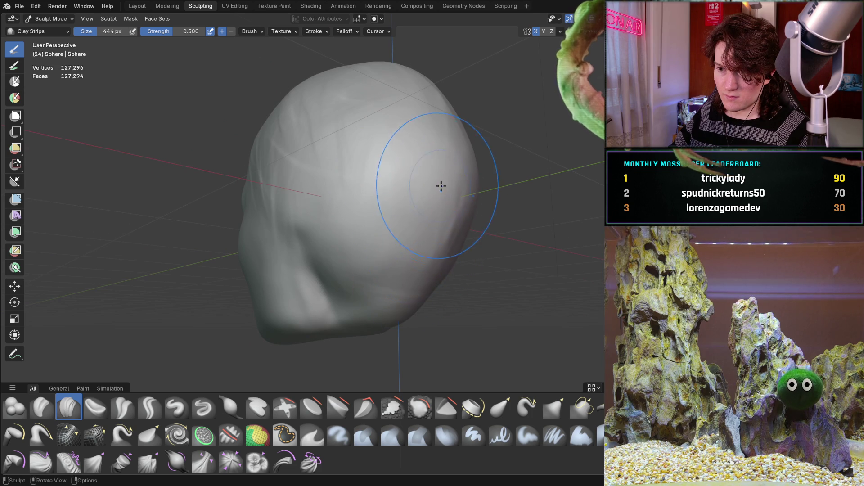
pyautogui.moveTo(442, 188); pyautogui.dragTo(485, 216, button='middle')
pyautogui.moveTo(392, 104); pyautogui.dragTo(408, 202, button='middle')
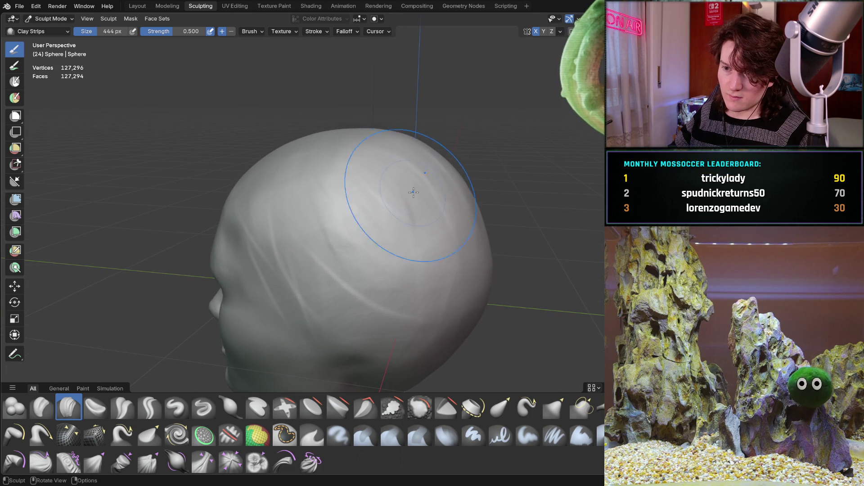
pyautogui.moveTo(409, 130); pyautogui.dragTo(401, 235, button='middle')
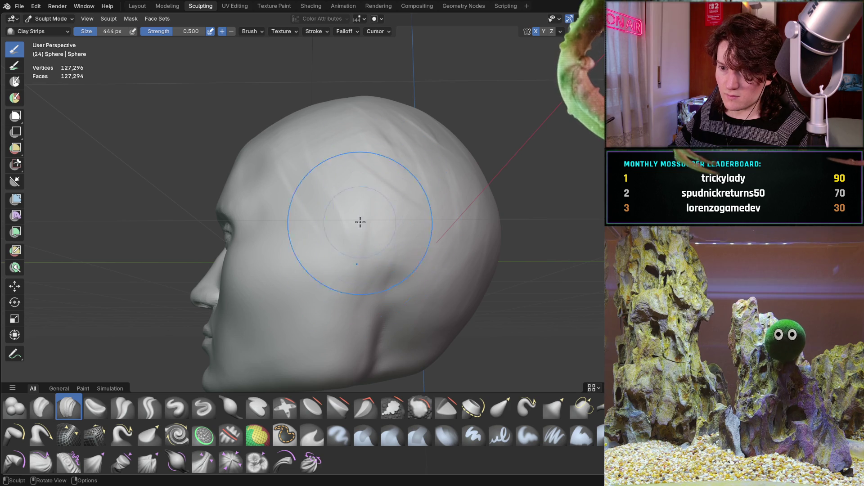
pyautogui.moveTo(369, 142)
pyautogui.mouseDown(button='middle')
pyautogui.moveTo(467, 163)
pyautogui.moveTo(462, 179)
pyautogui.moveTo(379, 180)
pyautogui.moveTo(370, 193)
pyautogui.moveTo(432, 177)
pyautogui.moveTo(423, 193)
pyautogui.moveTo(478, 202)
pyautogui.moveTo(463, 170)
pyautogui.moveTo(446, 168)
pyautogui.moveTo(449, 180)
pyautogui.mouseUp(button='middle')
pyautogui.moveTo(360, 128)
pyautogui.mouseDown(button='middle')
pyautogui.moveTo(346, 184)
pyautogui.moveTo(351, 176)
pyautogui.mouseUp(button='middle')
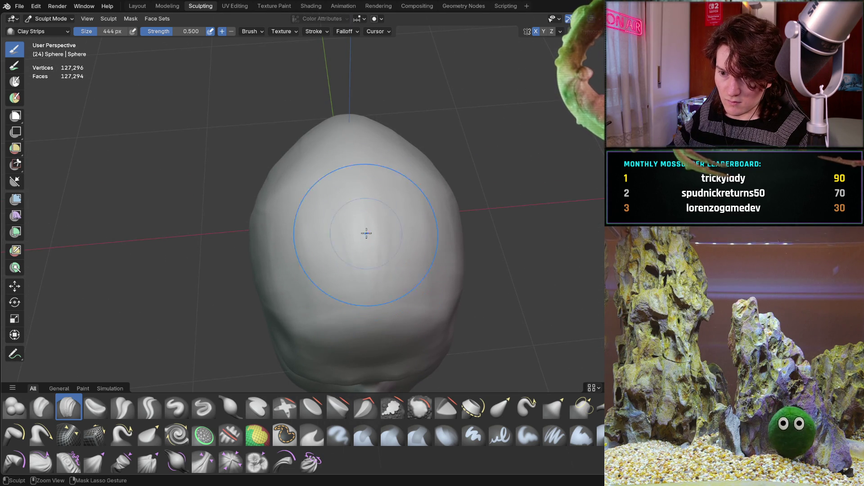
pyautogui.moveTo(338, 129)
pyautogui.mouseDown(button='middle')
pyautogui.moveTo(338, 160)
pyautogui.moveTo(322, 137)
pyautogui.moveTo(303, 174)
pyautogui.moveTo(365, 207)
pyautogui.mouseUp(button='middle')
pyautogui.moveTo(361, 123)
pyautogui.mouseDown(button='middle')
pyautogui.moveTo(392, 133)
pyautogui.moveTo(450, 110)
pyautogui.mouseUp(button='middle')
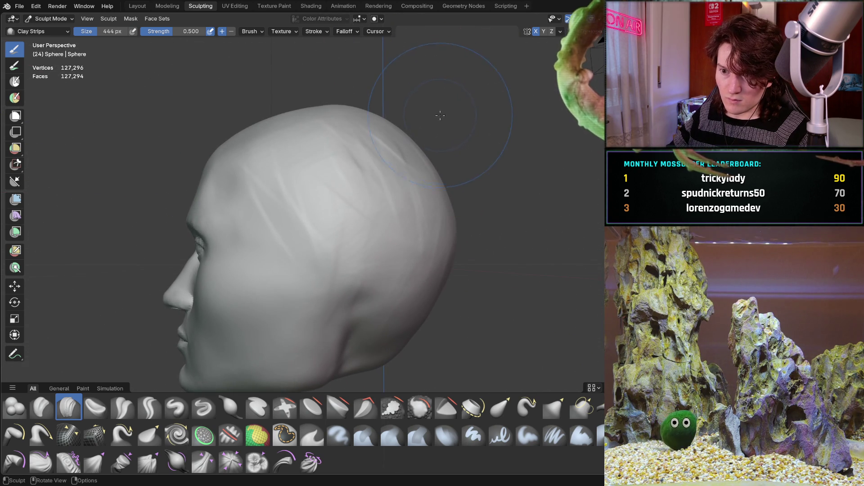
# Step: Remove the strand streaks from the back of the head, leaving a clean scalp
pyautogui.moveTo(367, 164)
pyautogui.keyDown('shift'); pyautogui.mouseDown()
pyautogui.moveTo(380, 193)
pyautogui.moveTo(384, 168)
pyautogui.moveTo(348, 169)
pyautogui.moveTo(301, 142)
pyautogui.mouseUp(); pyautogui.keyUp('shift')
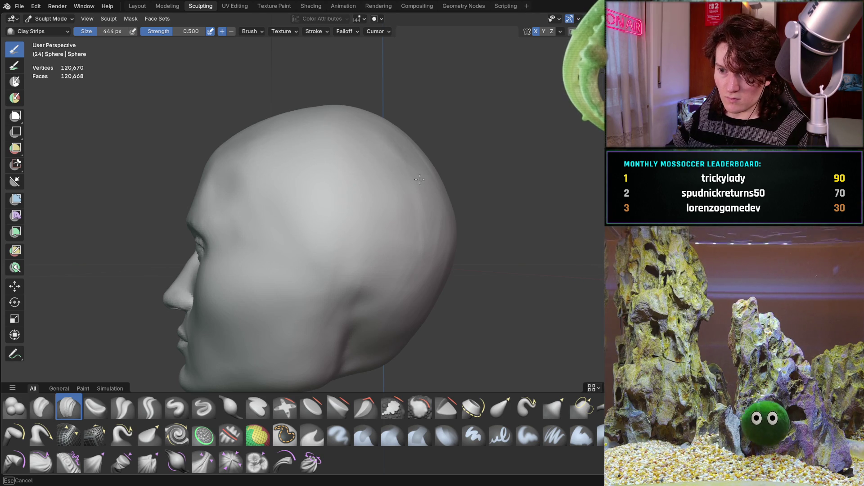
pyautogui.moveTo(416, 239); pyautogui.dragTo(400, 195, button='middle')
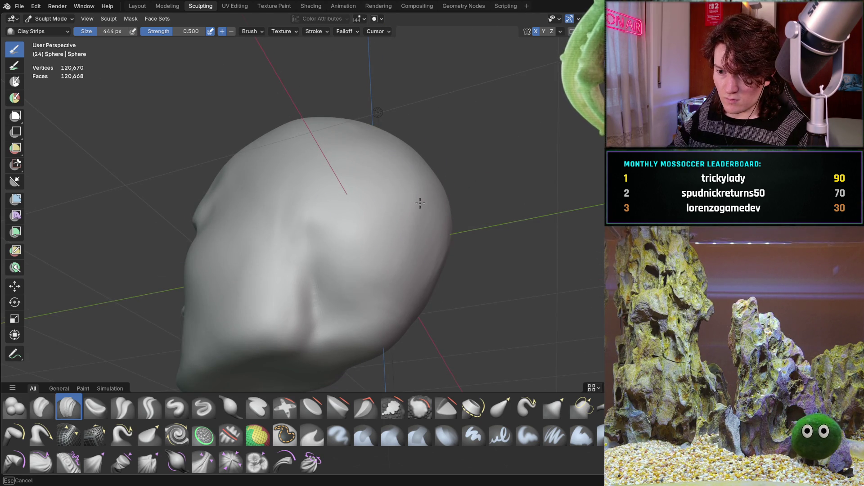
pyautogui.moveTo(429, 244); pyautogui.dragTo(329, 229, button='middle')
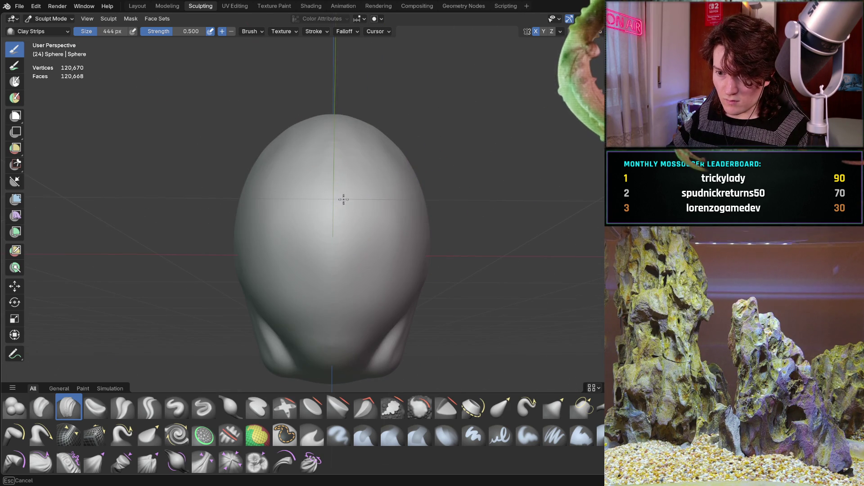
pyautogui.moveTo(344, 164)
pyautogui.mouseDown(button='middle')
pyautogui.moveTo(334, 148)
pyautogui.moveTo(326, 157)
pyautogui.mouseUp(button='middle')
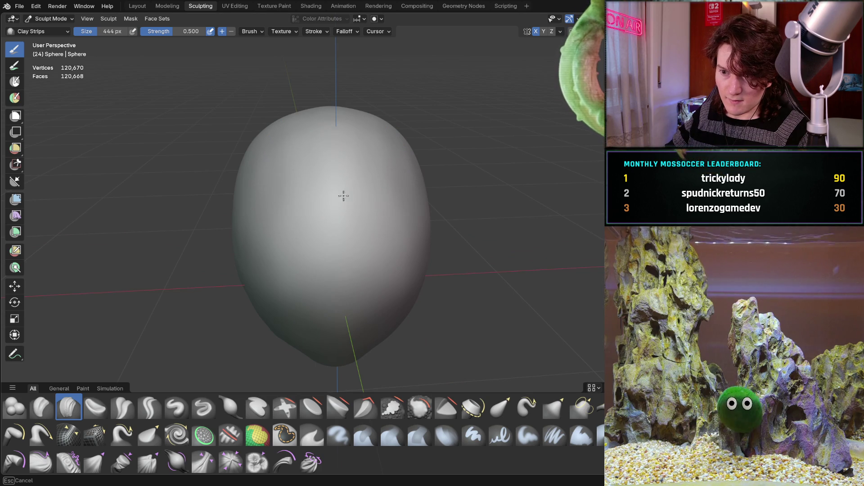
pyautogui.moveTo(392, 142)
pyautogui.mouseDown(button='middle')
pyautogui.moveTo(293, 222)
pyautogui.moveTo(369, 288)
pyautogui.mouseUp(button='middle')
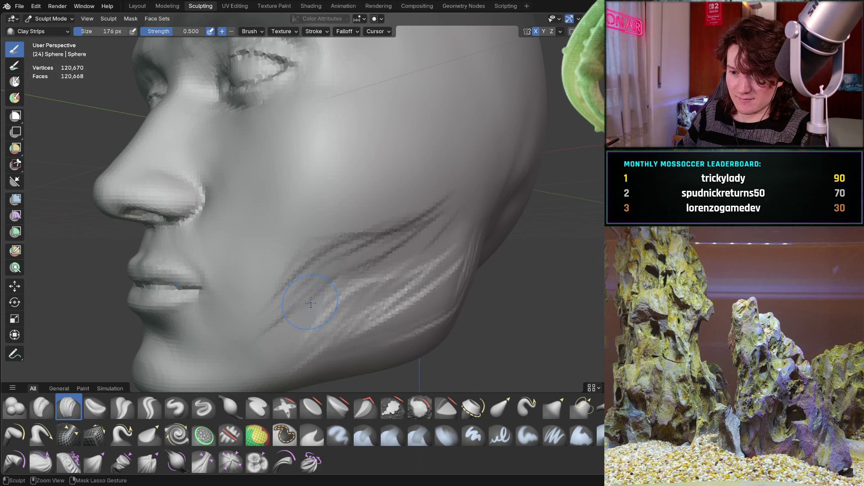
# Step: Apply a light smoothing stroke over the cheek, viewed from below the jaw
pyautogui.moveTo(286, 339)
pyautogui.mouseDown(button='middle')
pyautogui.moveTo(443, 264)
pyautogui.moveTo(348, 306)
pyautogui.mouseUp(button='middle')
pyautogui.scroll(-1, 442, 263)
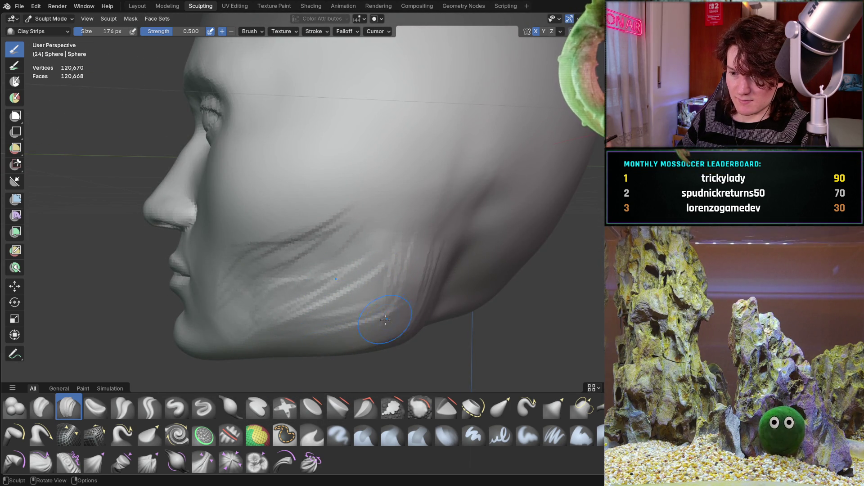
pyautogui.moveTo(408, 324); pyautogui.dragTo(327, 293, button='middle')
pyautogui.moveTo(272, 258)
pyautogui.mouseDown(button='middle')
pyautogui.moveTo(289, 246)
pyautogui.moveTo(299, 261)
pyautogui.moveTo(243, 286)
pyautogui.moveTo(242, 270)
pyautogui.moveTo(315, 252)
pyautogui.moveTo(453, 256)
pyautogui.moveTo(455, 274)
pyautogui.moveTo(490, 251)
pyautogui.moveTo(385, 283)
pyautogui.mouseUp(button='middle')
pyautogui.scroll(-2, 455, 261)
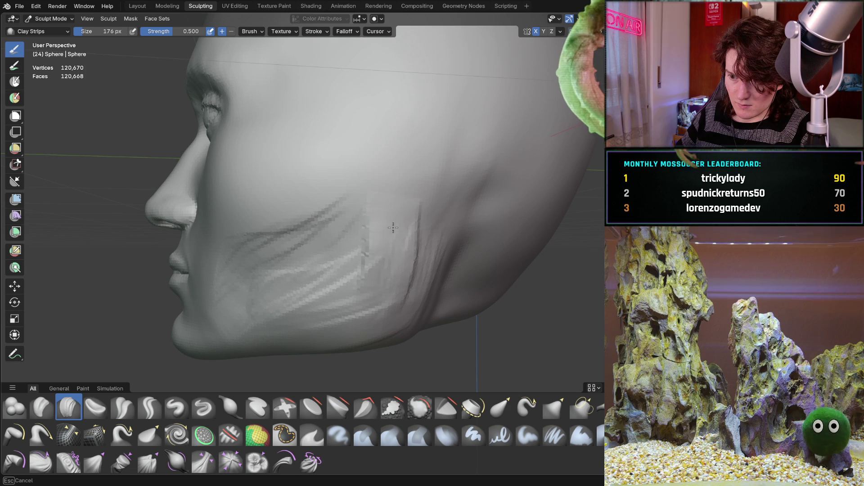
pyautogui.moveTo(393, 290); pyautogui.dragTo(386, 308)
# Step: Smooth the ridges on the cheek and jaw and soften the vertical crease
pyautogui.scroll(-3, 392, 295)
pyautogui.moveTo(391, 295)
pyautogui.mouseDown(button='middle')
pyautogui.moveTo(482, 293)
pyautogui.moveTo(505, 270)
pyautogui.moveTo(412, 266)
pyautogui.mouseUp(button='middle')
pyautogui.moveTo(433, 270); pyautogui.dragTo(433, 260, button='middle')
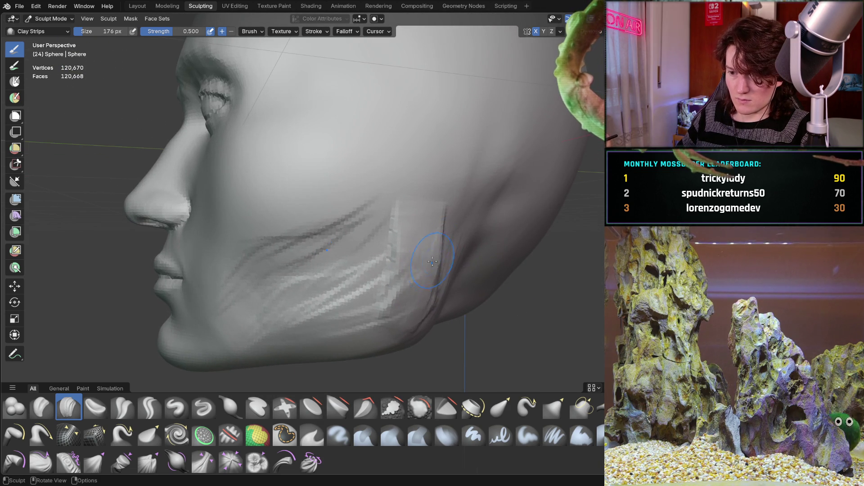
pyautogui.moveTo(408, 312)
pyautogui.keyDown('shift'); pyautogui.mouseDown()
pyautogui.moveTo(433, 279)
pyautogui.moveTo(427, 315)
pyautogui.moveTo(325, 309)
pyautogui.moveTo(297, 245)
pyautogui.moveTo(353, 218)
pyautogui.mouseUp(); pyautogui.keyUp('shift')
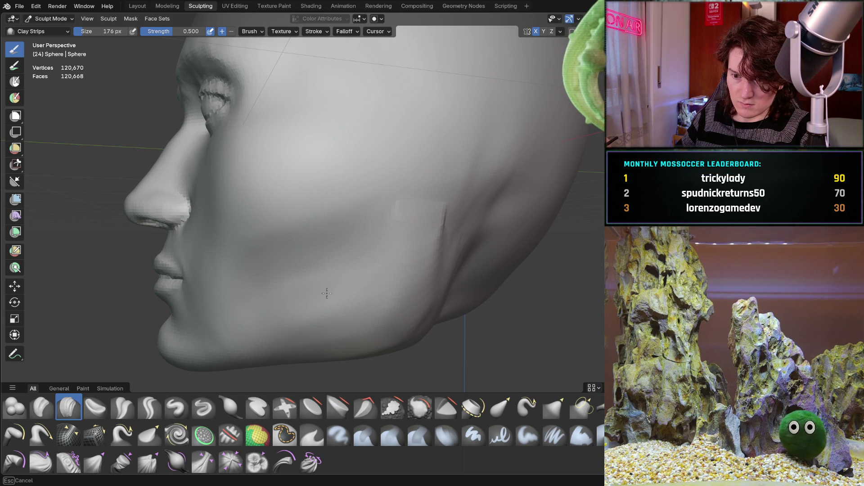
pyautogui.keyDown('shift'); pyautogui.moveTo(373, 291); pyautogui.dragTo(432, 260); pyautogui.keyUp('shift')
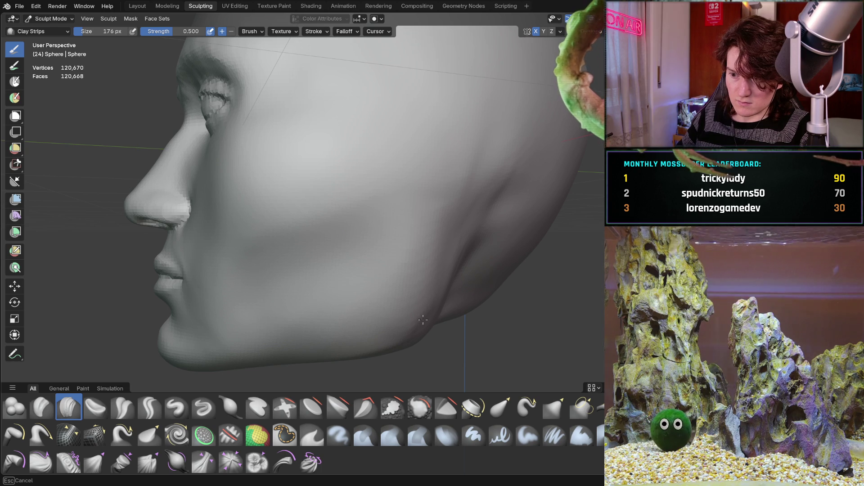
# Step: Smooth further across the cheek, checking from frontal and three-quarter views
pyautogui.moveTo(337, 253)
pyautogui.mouseDown(button='middle')
pyautogui.moveTo(381, 278)
pyautogui.moveTo(343, 252)
pyautogui.mouseUp(button='middle')
pyautogui.moveTo(333, 239)
pyautogui.keyDown('shift'); pyautogui.mouseDown()
pyautogui.moveTo(314, 228)
pyautogui.moveTo(204, 267)
pyautogui.mouseUp(); pyautogui.keyUp('shift')
pyautogui.moveTo(205, 267); pyautogui.dragTo(375, 226, button='middle')
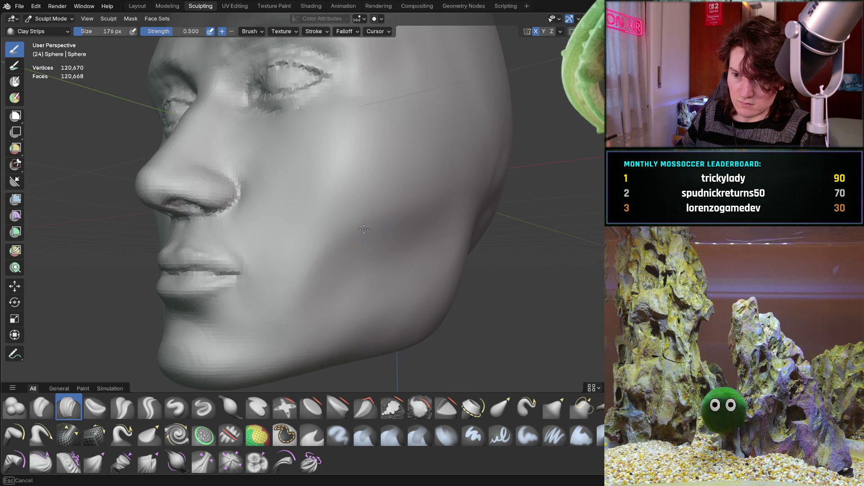
pyautogui.moveTo(311, 283); pyautogui.dragTo(350, 289)
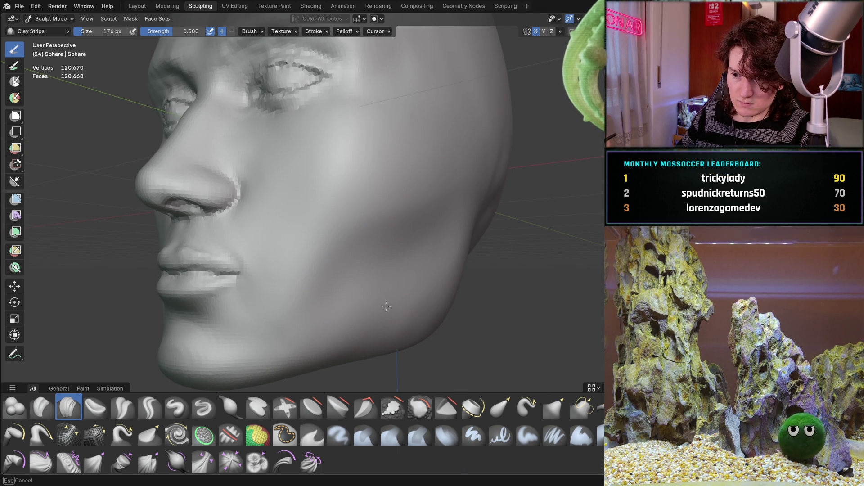
pyautogui.moveTo(361, 273); pyautogui.dragTo(401, 270, button='middle')
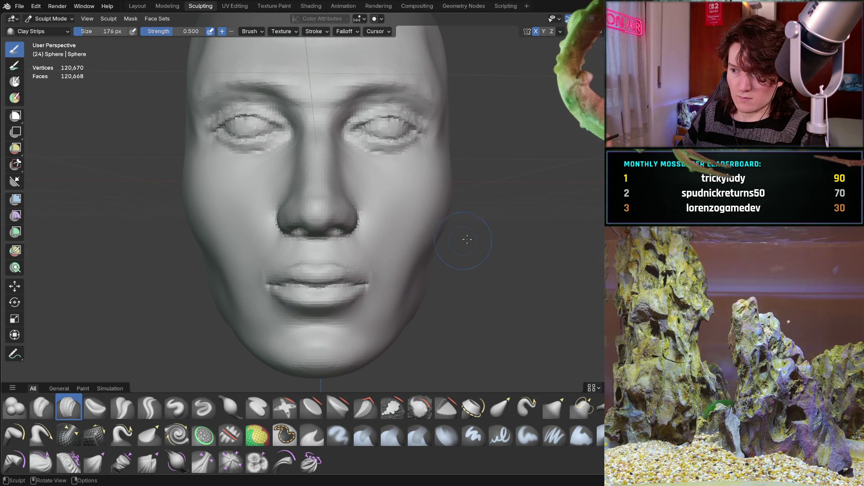
pyautogui.moveTo(469, 236)
pyautogui.mouseDown(button='middle')
pyautogui.moveTo(412, 236)
pyautogui.moveTo(270, 299)
pyautogui.mouseUp(button='middle')
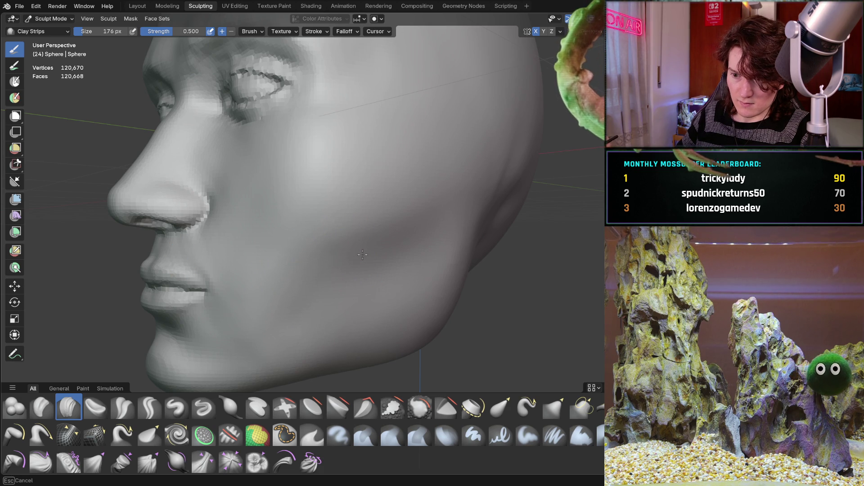
# Step: Lay a first Clay Strips stroke along the jawline from a side profile
pyautogui.moveTo(293, 341)
pyautogui.mouseDown(button='middle')
pyautogui.moveTo(398, 266)
pyautogui.moveTo(439, 279)
pyautogui.moveTo(463, 256)
pyautogui.moveTo(506, 242)
pyautogui.moveTo(446, 279)
pyautogui.moveTo(473, 272)
pyautogui.moveTo(463, 274)
pyautogui.moveTo(470, 283)
pyautogui.moveTo(485, 264)
pyautogui.moveTo(416, 251)
pyautogui.moveTo(329, 287)
pyautogui.mouseUp(button='middle')
pyautogui.scroll(-2, 447, 279)
pyautogui.scroll(3, 450, 256)
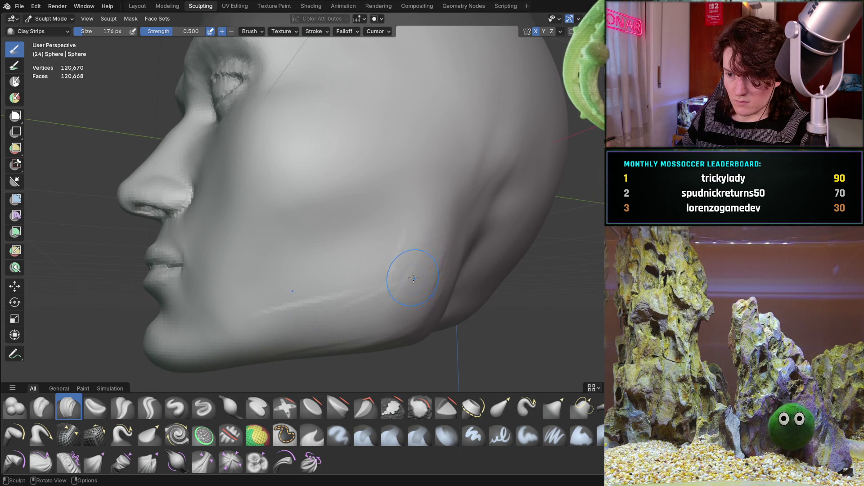
pyautogui.moveTo(411, 319)
pyautogui.mouseDown(button='middle')
pyautogui.moveTo(395, 247)
pyautogui.moveTo(387, 253)
pyautogui.mouseUp(button='middle')
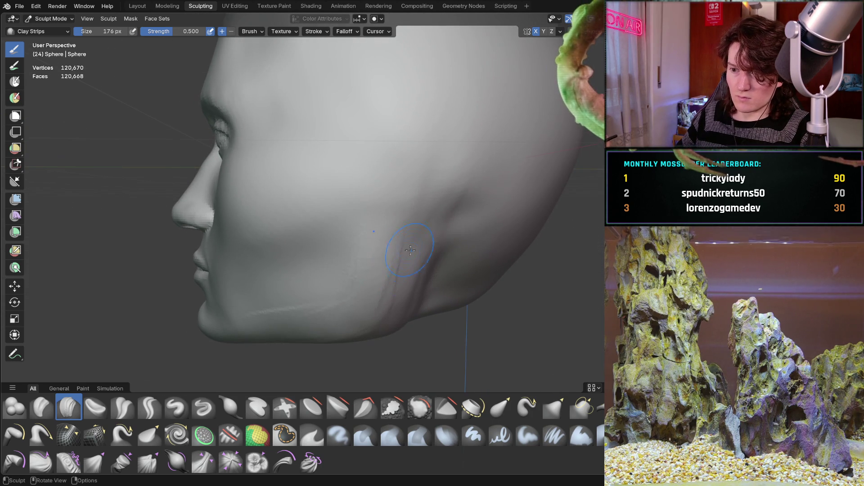
pyautogui.moveTo(383, 310); pyautogui.dragTo(293, 321)
# Step: Raise a second clay ridge along the jawline from the chin on the left side
pyautogui.moveTo(375, 309)
pyautogui.mouseDown(button='middle')
pyautogui.moveTo(438, 240)
pyautogui.moveTo(419, 265)
pyautogui.moveTo(428, 276)
pyautogui.mouseUp(button='middle')
pyautogui.scroll(-3, 405, 293)
pyautogui.moveTo(485, 256); pyautogui.dragTo(288, 308, button='middle')
pyautogui.scroll(3, 288, 308)
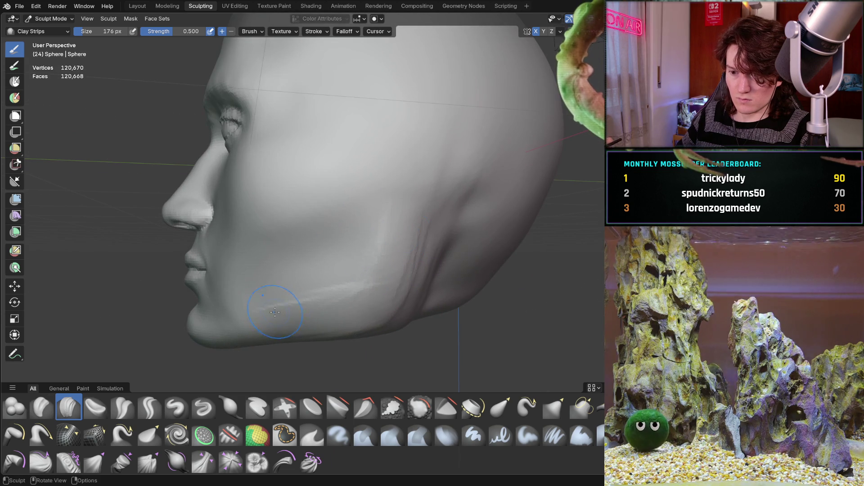
pyautogui.moveTo(265, 309); pyautogui.dragTo(374, 284)
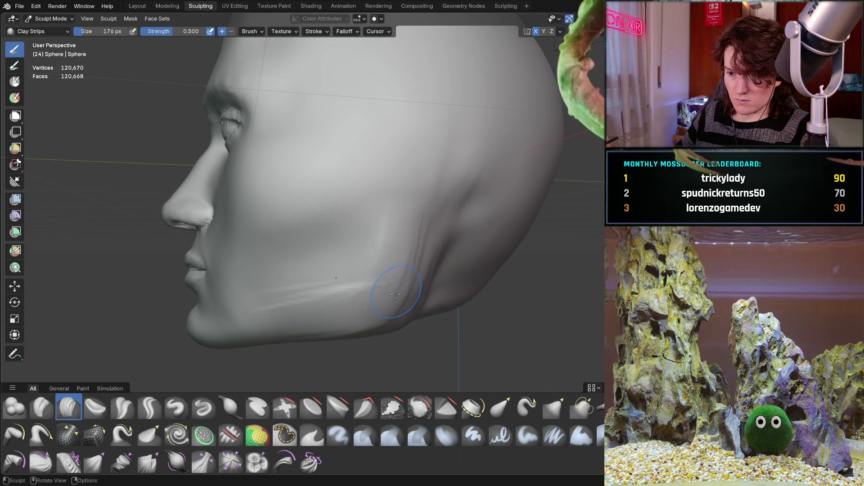
# Step: Add a Clay Strips stroke up the cheek from a three-quarter view
pyautogui.moveTo(380, 323); pyautogui.dragTo(418, 228, button='middle')
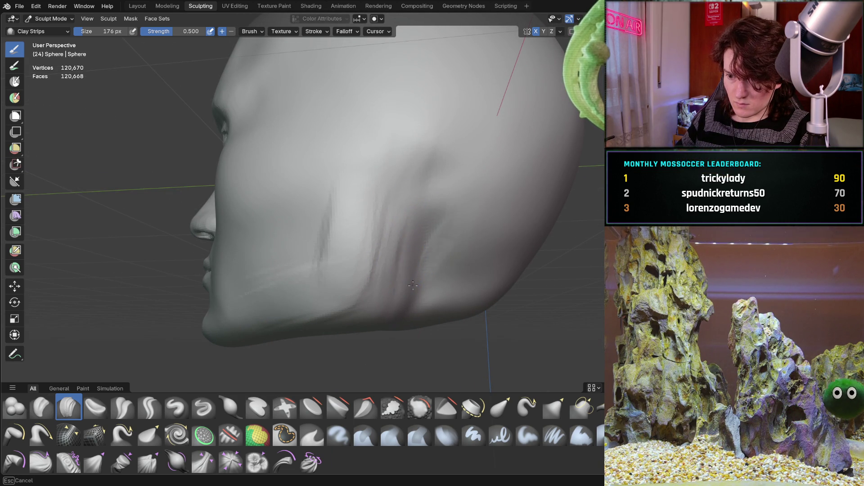
pyautogui.moveTo(392, 306); pyautogui.dragTo(421, 182)
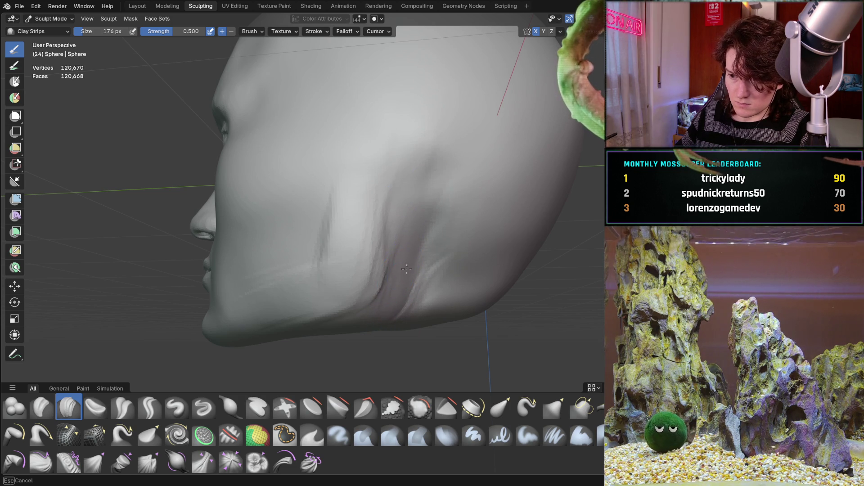
pyautogui.moveTo(411, 206)
pyautogui.mouseDown(button='middle')
pyautogui.moveTo(456, 242)
pyautogui.moveTo(413, 230)
pyautogui.mouseUp(button='middle')
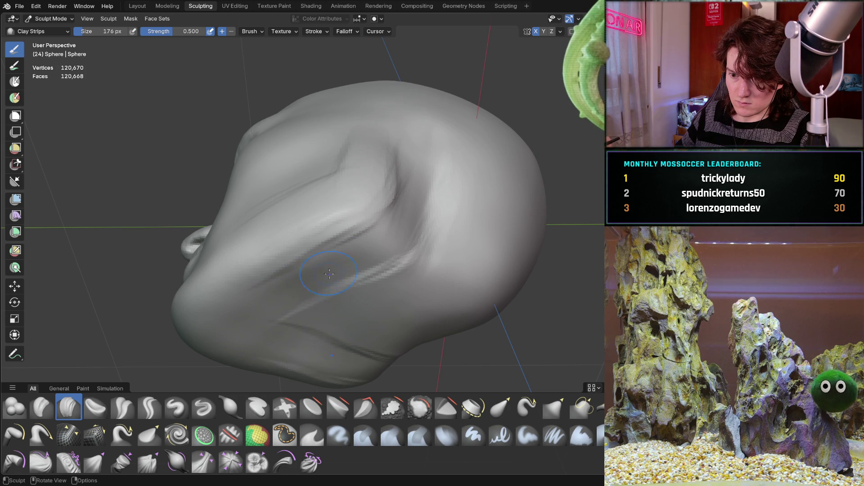
# Step: Extend the cheek stroke backward and add two clay strokes across the head's underside
pyautogui.moveTo(306, 297); pyautogui.dragTo(402, 280)
pyautogui.moveTo(382, 288)
pyautogui.mouseDown(button='middle')
pyautogui.moveTo(432, 264)
pyautogui.moveTo(432, 194)
pyautogui.moveTo(382, 227)
pyautogui.moveTo(356, 230)
pyautogui.mouseUp(button='middle')
pyautogui.moveTo(360, 190)
pyautogui.mouseDown()
pyautogui.moveTo(290, 241)
pyautogui.moveTo(261, 283)
pyautogui.moveTo(211, 311)
pyautogui.moveTo(333, 308)
pyautogui.moveTo(414, 292)
pyautogui.mouseUp()
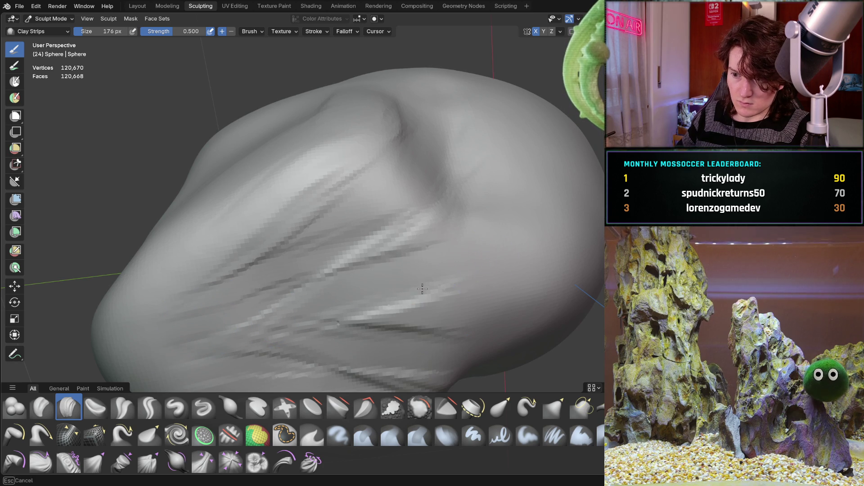
pyautogui.moveTo(497, 286)
pyautogui.mouseDown()
pyautogui.moveTo(440, 247)
pyautogui.moveTo(419, 192)
pyautogui.mouseUp()
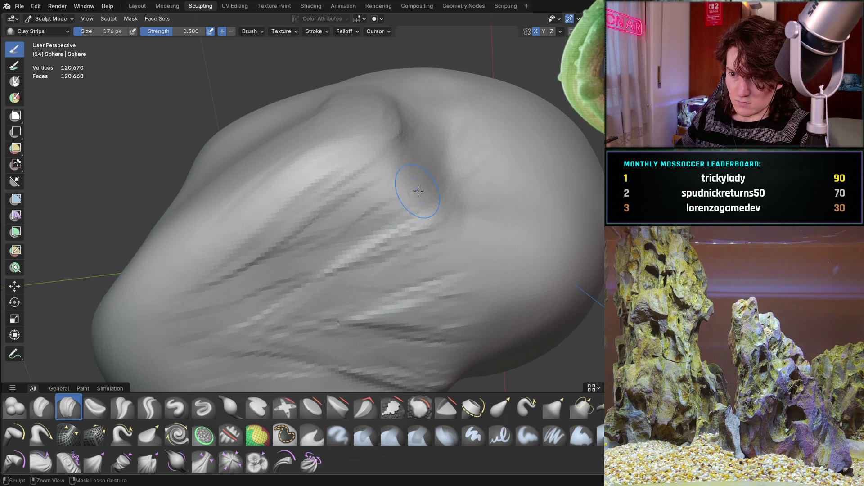
# Step: Add short clay strokes along the jawline and cheek
pyautogui.moveTo(438, 175)
pyautogui.mouseDown(button='middle')
pyautogui.moveTo(386, 237)
pyautogui.moveTo(384, 277)
pyautogui.moveTo(422, 229)
pyautogui.mouseUp(button='middle')
pyautogui.moveTo(422, 229); pyautogui.dragTo(416, 279)
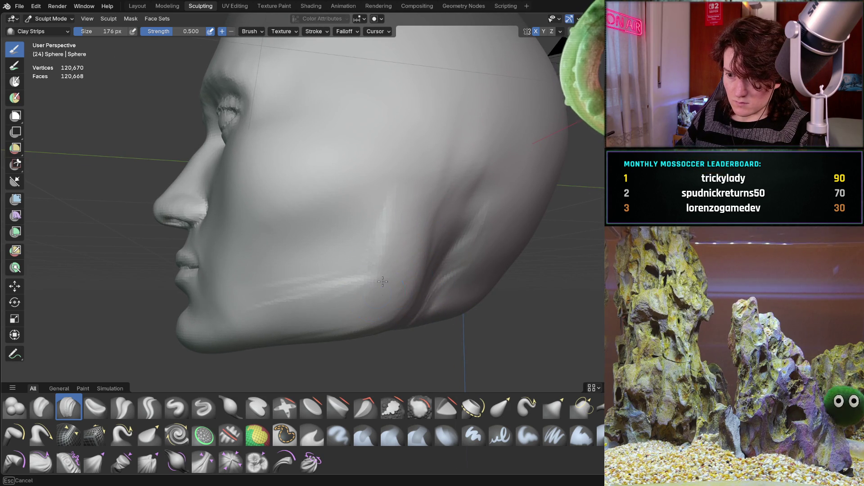
pyautogui.moveTo(302, 292)
pyautogui.mouseDown()
pyautogui.moveTo(346, 315)
pyautogui.moveTo(386, 309)
pyautogui.moveTo(386, 318)
pyautogui.moveTo(423, 219)
pyautogui.moveTo(366, 276)
pyautogui.moveTo(305, 281)
pyautogui.mouseUp()
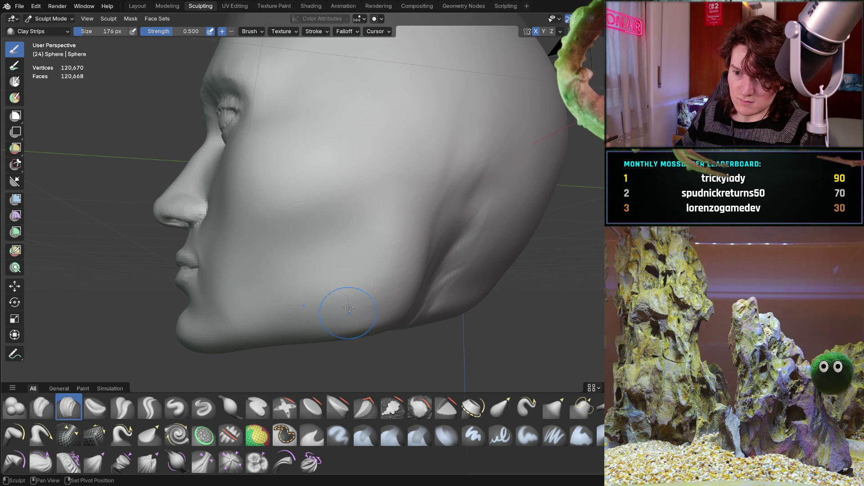
# Step: Orbit around to review the blended jaw and cheek from the front
pyautogui.moveTo(410, 250)
pyautogui.mouseDown(button='middle')
pyautogui.moveTo(465, 212)
pyautogui.moveTo(498, 218)
pyautogui.moveTo(428, 257)
pyautogui.moveTo(464, 241)
pyautogui.moveTo(455, 248)
pyautogui.moveTo(463, 245)
pyautogui.moveTo(411, 227)
pyautogui.mouseUp(button='middle')
pyautogui.scroll(4, 411, 227)
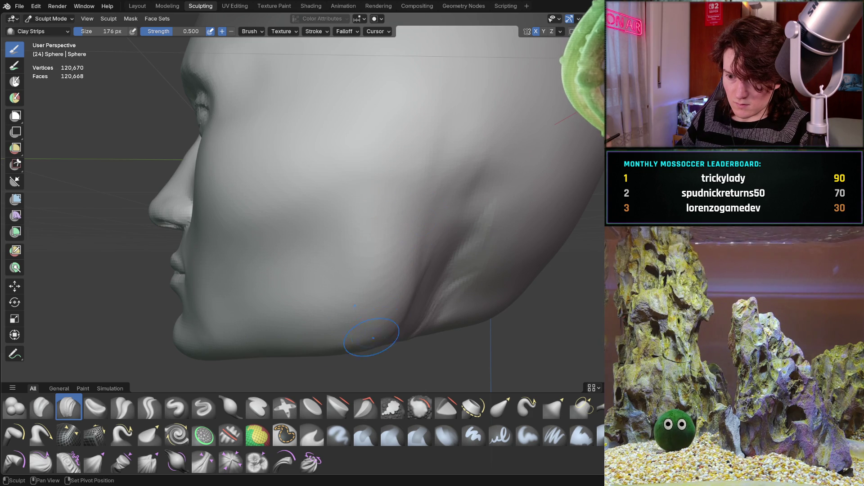
pyautogui.moveTo(339, 274)
pyautogui.mouseDown(button='middle')
pyautogui.moveTo(475, 263)
pyautogui.moveTo(422, 301)
pyautogui.moveTo(467, 299)
pyautogui.moveTo(478, 282)
pyautogui.moveTo(469, 293)
pyautogui.moveTo(459, 265)
pyautogui.moveTo(451, 269)
pyautogui.moveTo(459, 251)
pyautogui.moveTo(565, 234)
pyautogui.moveTo(464, 303)
pyautogui.moveTo(369, 261)
pyautogui.moveTo(463, 247)
pyautogui.moveTo(343, 258)
pyautogui.moveTo(417, 234)
pyautogui.mouseUp(button='middle')
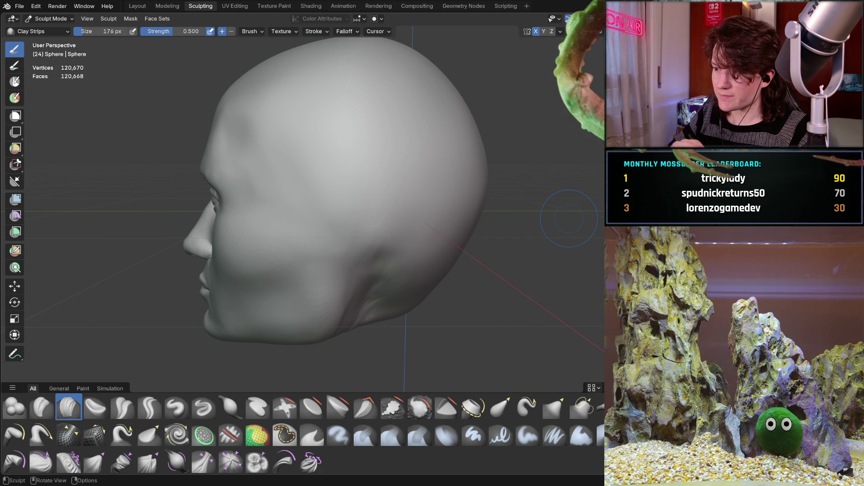
pyautogui.moveTo(300, 288); pyautogui.dragTo(310, 264, button='middle')
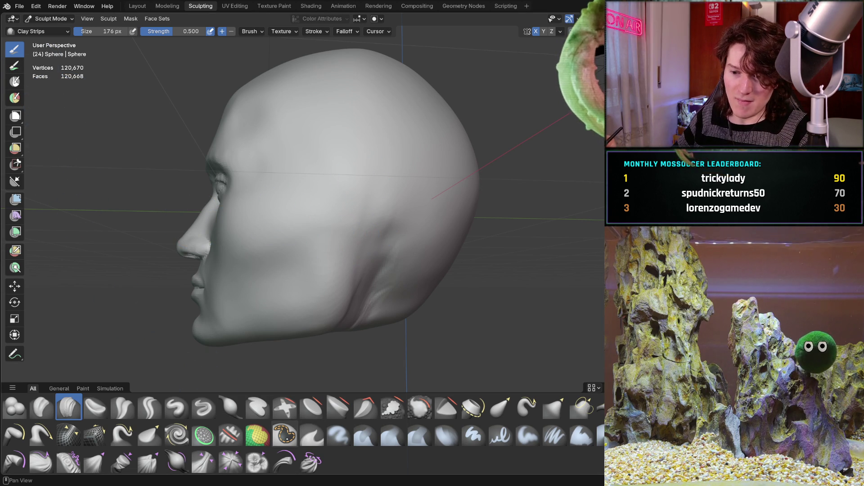
# Step: Switch to the Mask brush and shrink it to 98 px
pyautogui.click(285, 434)
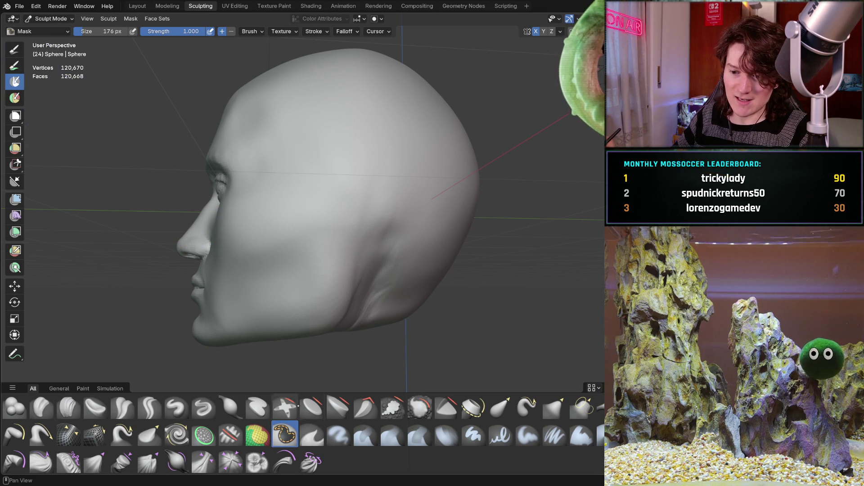
pyautogui.press('f')
pyautogui.click(356, 229)
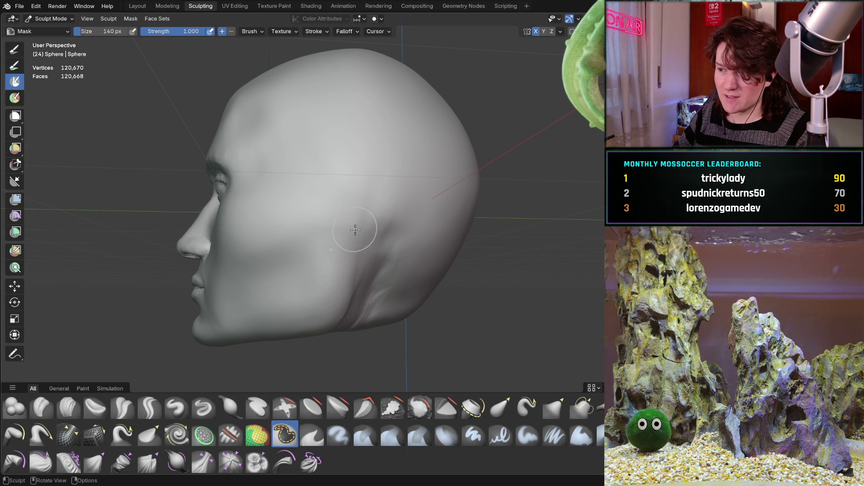
pyautogui.press('f')
pyautogui.click(348, 242)
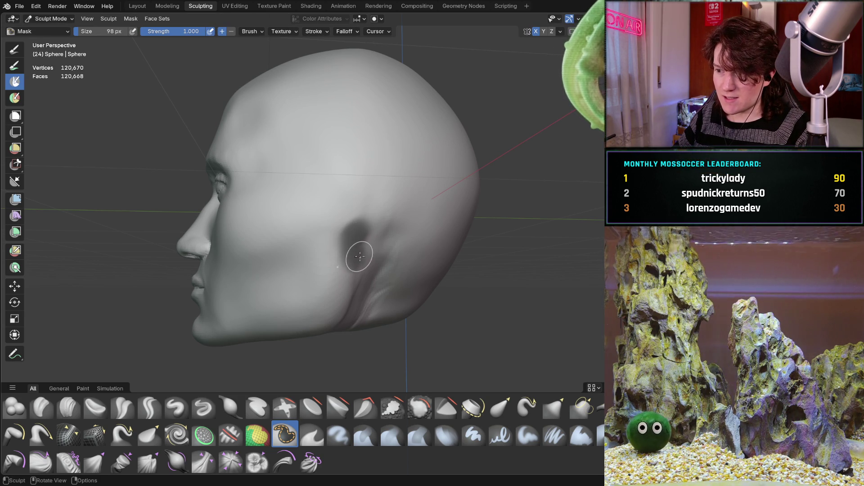
# Step: Mask a first patch where the ear goes, keeping solid shading, and reduce the brush to 64 px
pyautogui.moveTo(362, 257)
pyautogui.mouseDown()
pyautogui.moveTo(371, 241)
pyautogui.moveTo(391, 238)
pyautogui.moveTo(355, 259)
pyautogui.moveTo(379, 233)
pyautogui.mouseUp()
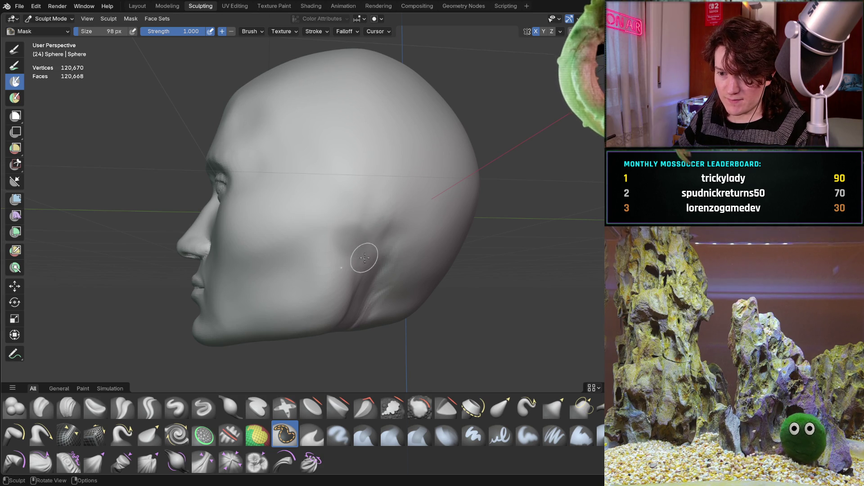
pyautogui.press('z')
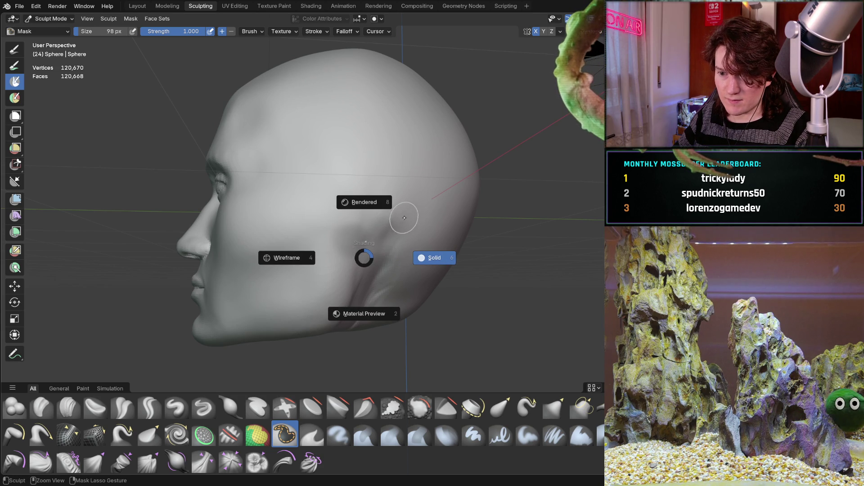
pyautogui.click(431, 209)
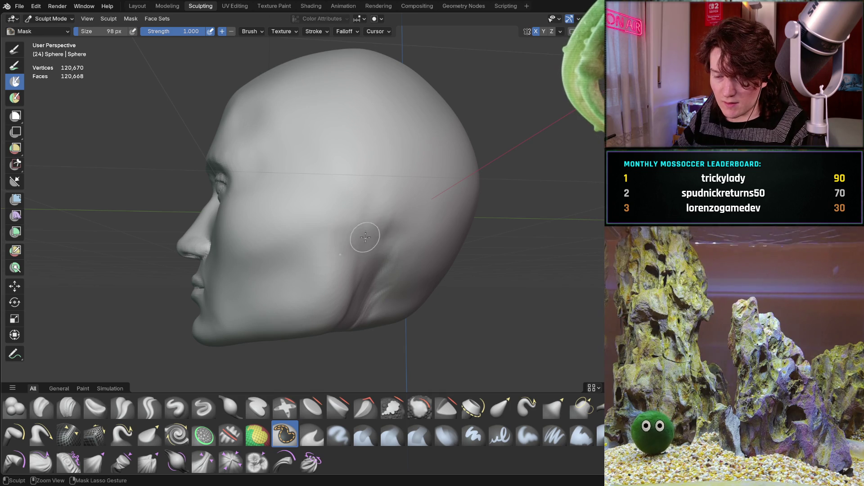
pyautogui.press('b')
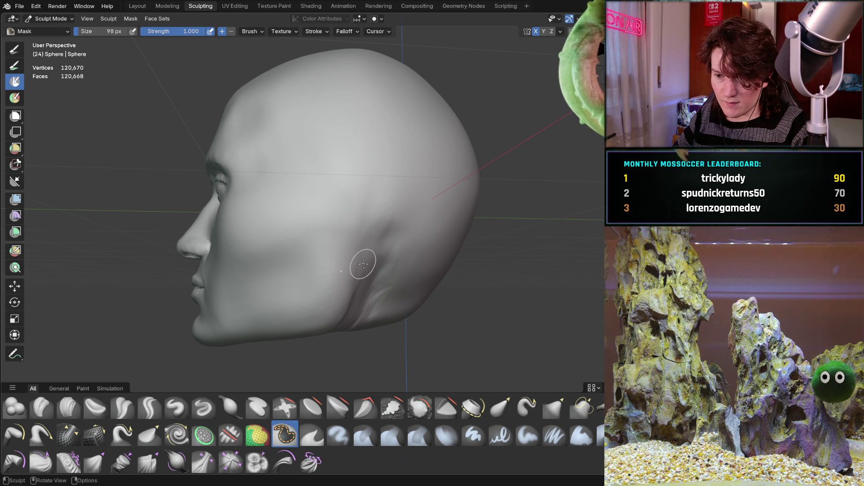
pyautogui.press('f')
pyautogui.click(358, 264)
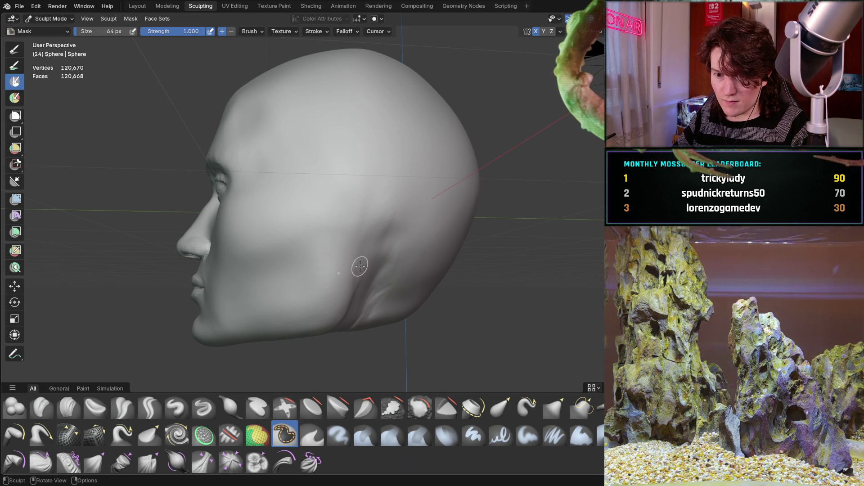
# Step: Paint the mask up over the ear area and behind it toward the jaw
pyautogui.moveTo(358, 264); pyautogui.dragTo(360, 262)
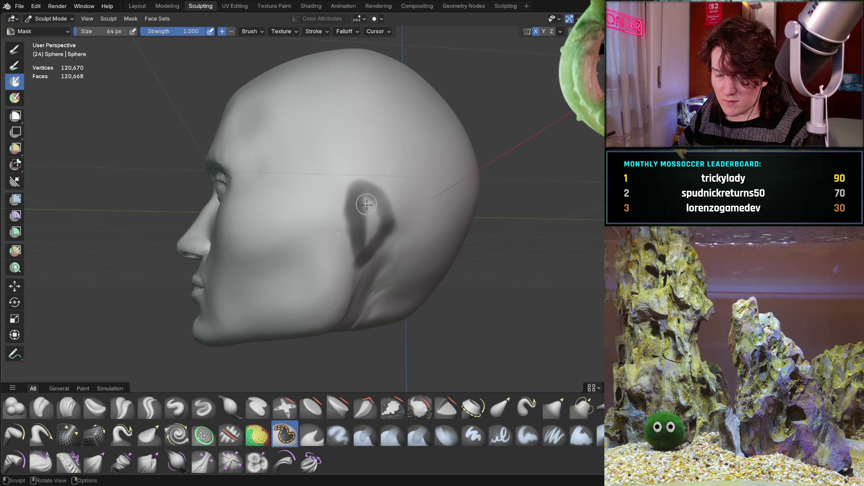
pyautogui.moveTo(365, 241); pyautogui.dragTo(362, 194)
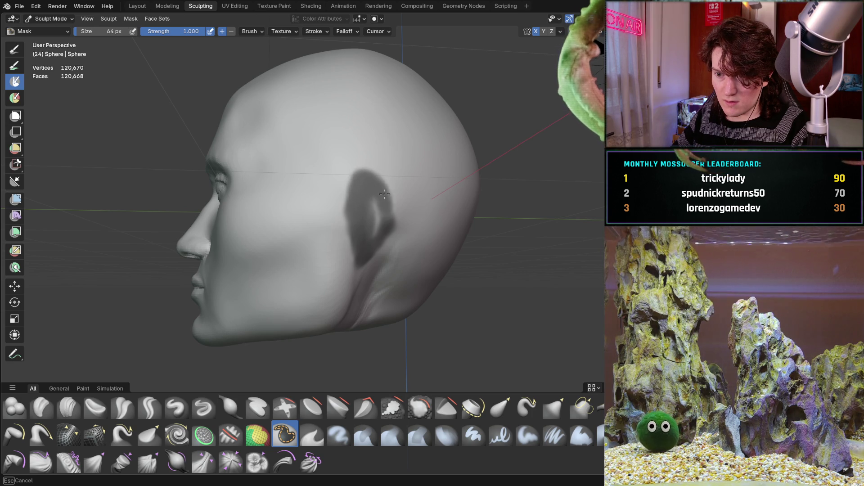
pyautogui.moveTo(364, 222); pyautogui.dragTo(360, 196)
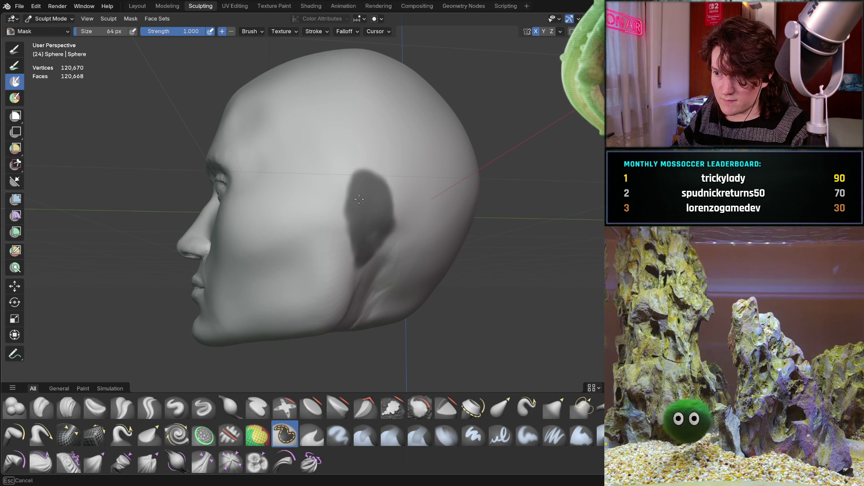
pyautogui.moveTo(348, 197); pyautogui.dragTo(380, 166, button='middle')
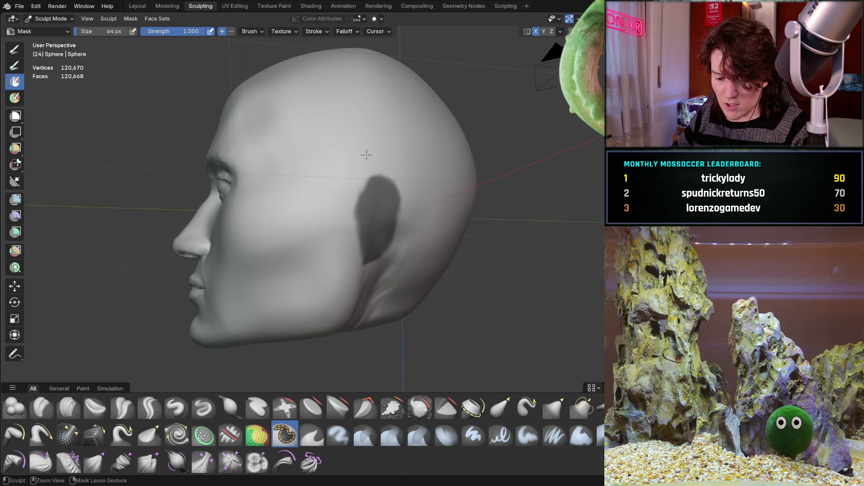
pyautogui.moveTo(347, 166)
pyautogui.mouseDown()
pyautogui.moveTo(362, 157)
pyautogui.moveTo(372, 170)
pyautogui.moveTo(394, 166)
pyautogui.mouseUp()
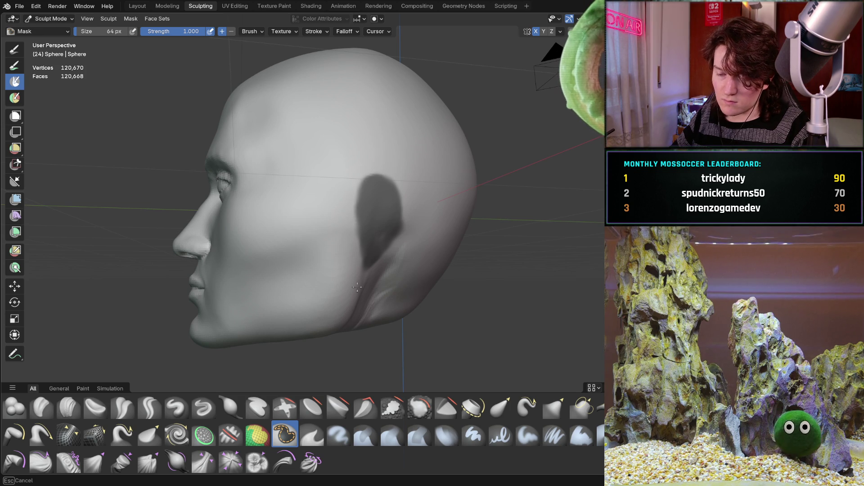
pyautogui.moveTo(361, 273); pyautogui.dragTo(353, 274)
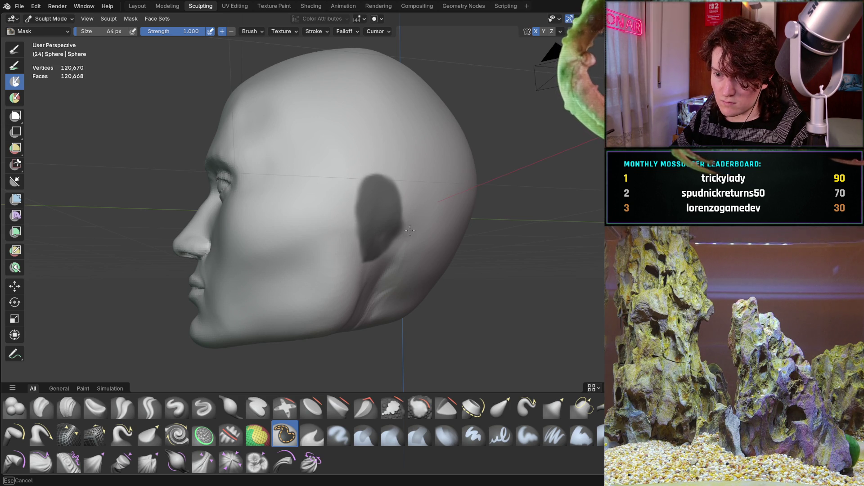
pyautogui.moveTo(409, 226); pyautogui.dragTo(367, 273)
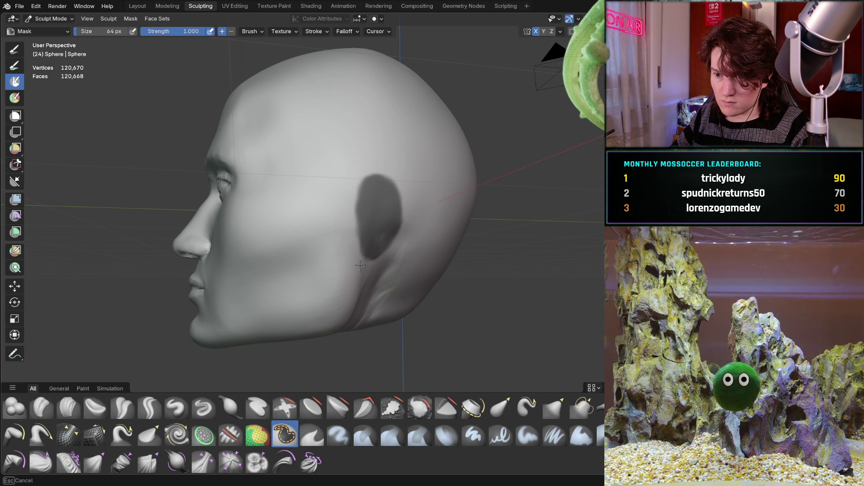
# Step: Orbit to check mask coverage, then invert the mask so only the ear is editable
pyautogui.moveTo(440, 165)
pyautogui.mouseDown(button='middle')
pyautogui.moveTo(388, 150)
pyautogui.moveTo(371, 170)
pyautogui.moveTo(239, 179)
pyautogui.moveTo(177, 153)
pyautogui.moveTo(339, 144)
pyautogui.mouseUp(button='middle')
pyautogui.scroll(-3, 309, 189)
pyautogui.moveTo(309, 189)
pyautogui.mouseDown(button='middle')
pyautogui.moveTo(272, 188)
pyautogui.moveTo(308, 201)
pyautogui.moveTo(369, 189)
pyautogui.mouseUp(button='middle')
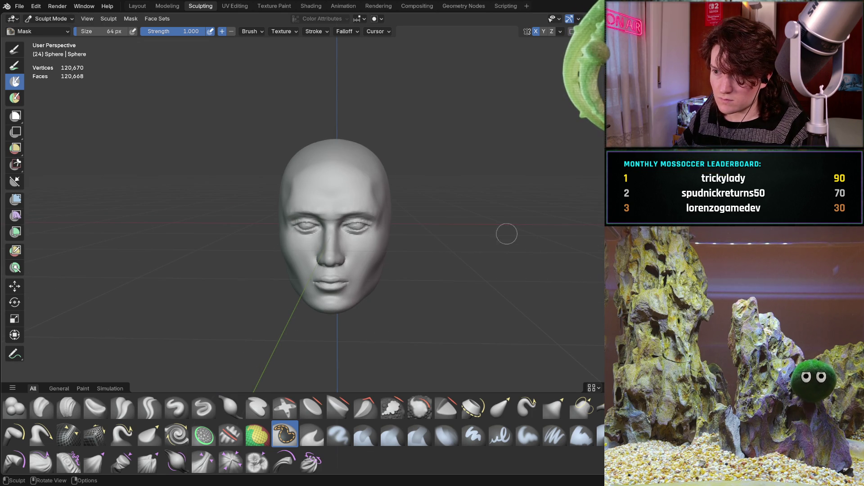
pyautogui.moveTo(351, 283)
pyautogui.mouseDown(button='middle')
pyautogui.moveTo(332, 264)
pyautogui.moveTo(290, 270)
pyautogui.moveTo(315, 243)
pyautogui.moveTo(361, 225)
pyautogui.moveTo(353, 206)
pyautogui.mouseUp(button='middle')
pyautogui.hotkey('ctrl', 'i')
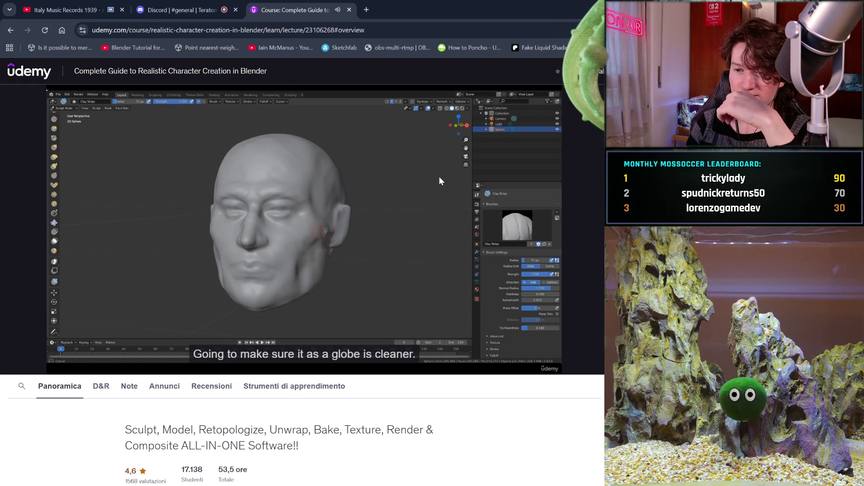
pyautogui.moveTo(377, 118)
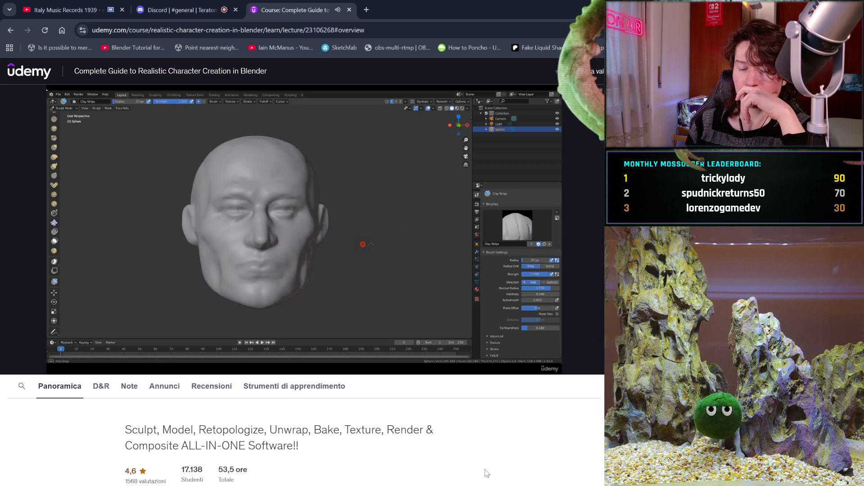
pyautogui.moveTo(494, 283)
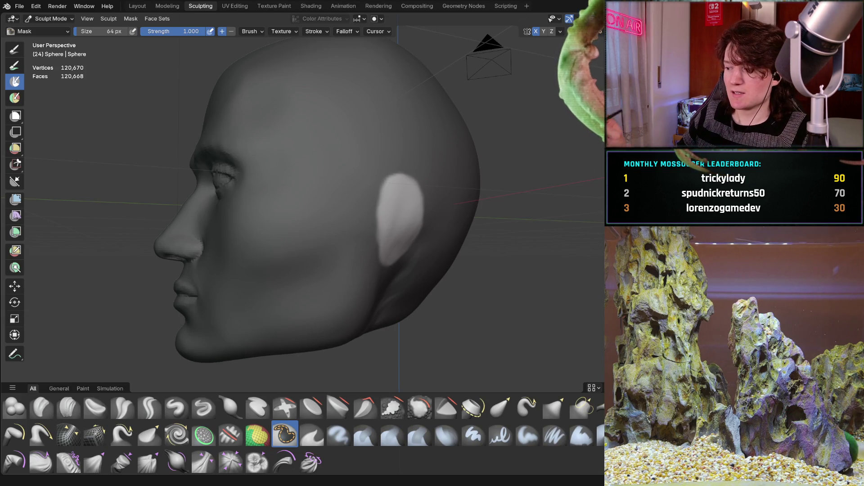
# Step: Apply Mask from Mesh Boundary from the Mask menu, then invert it with Ctrl+I
pyautogui.moveTo(289, 233)
pyautogui.mouseDown(button='middle')
pyautogui.moveTo(390, 204)
pyautogui.moveTo(394, 219)
pyautogui.moveTo(407, 215)
pyautogui.moveTo(339, 209)
pyautogui.mouseUp(button='middle')
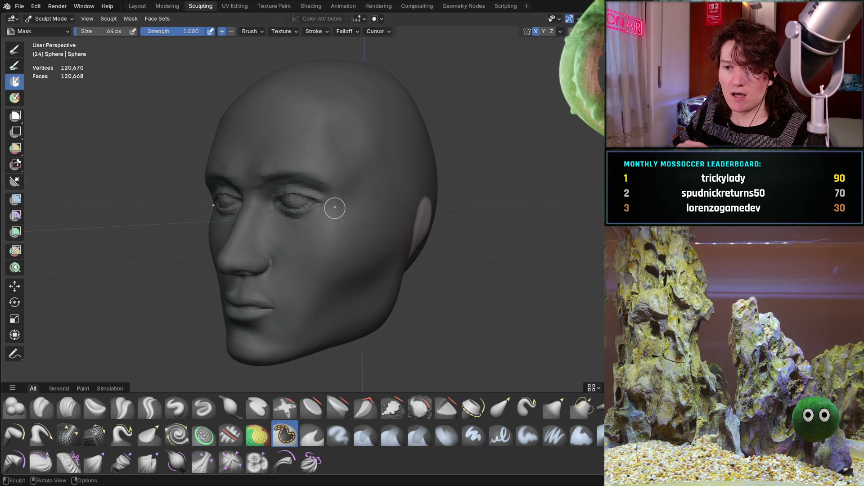
pyautogui.click(132, 18)
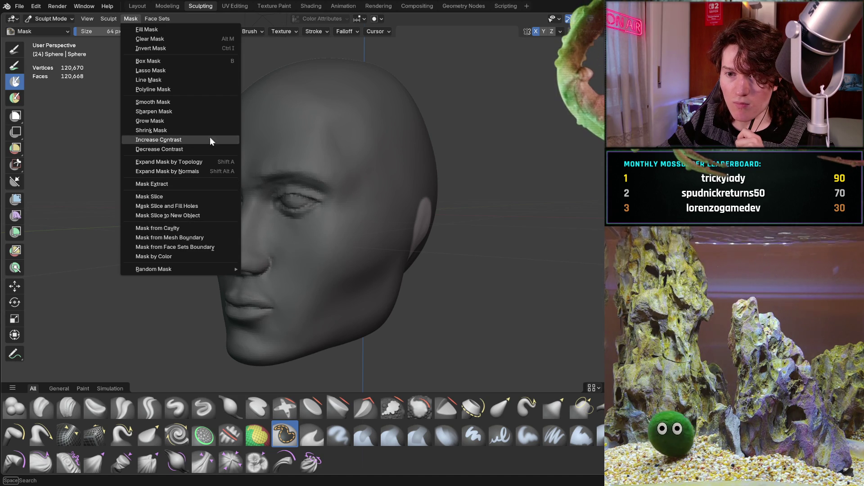
pyautogui.click(110, 18)
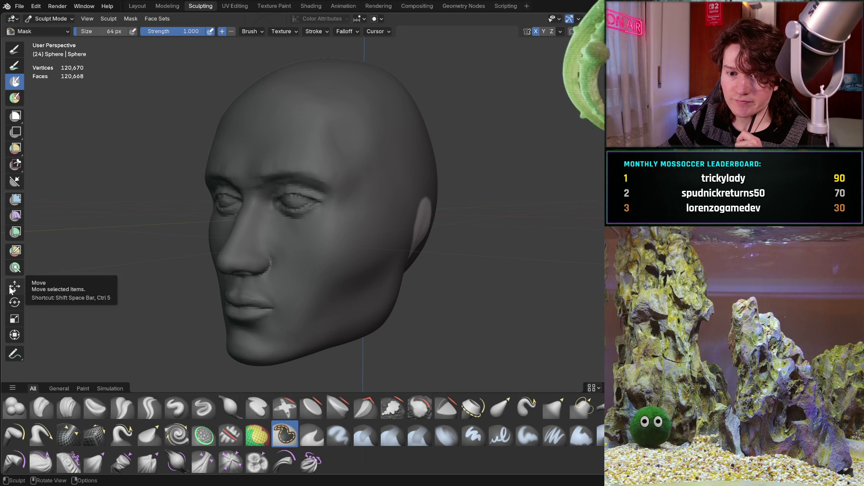
pyautogui.click(134, 21)
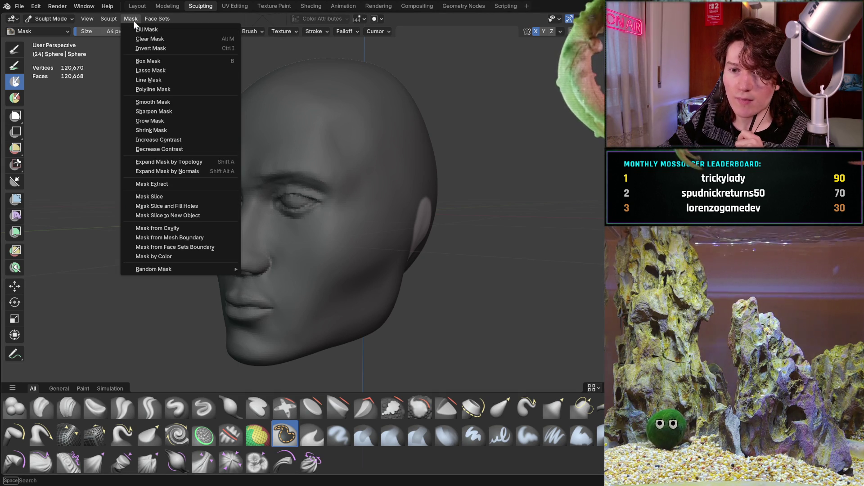
pyautogui.click(203, 238)
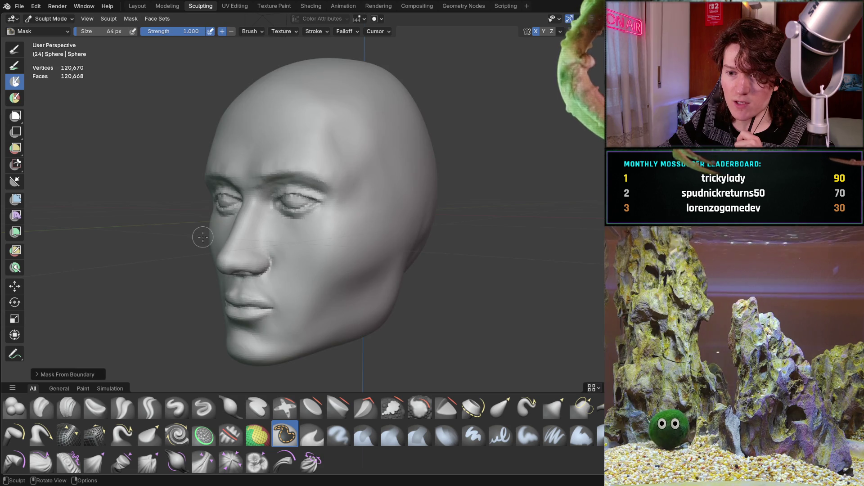
pyautogui.hotkey('ctrl', 'i')
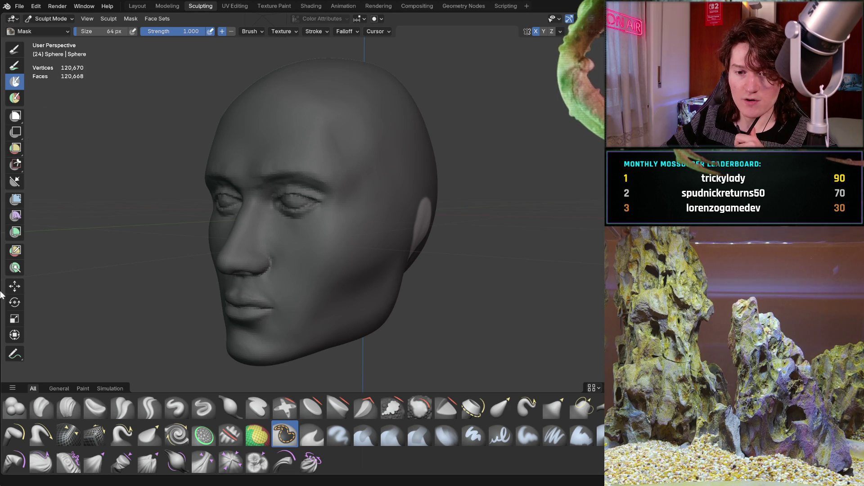
# Step: Select the Move tool and confirm Transform Orientation stays on Default
pyautogui.click(14, 287)
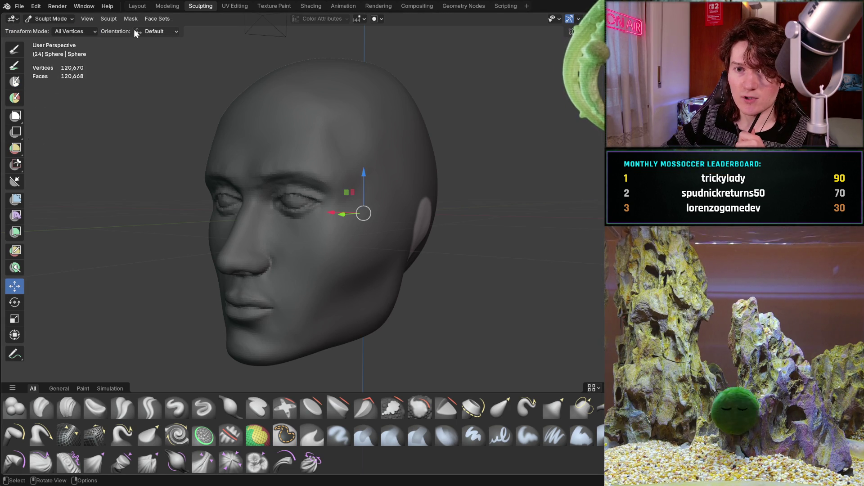
pyautogui.click(93, 30)
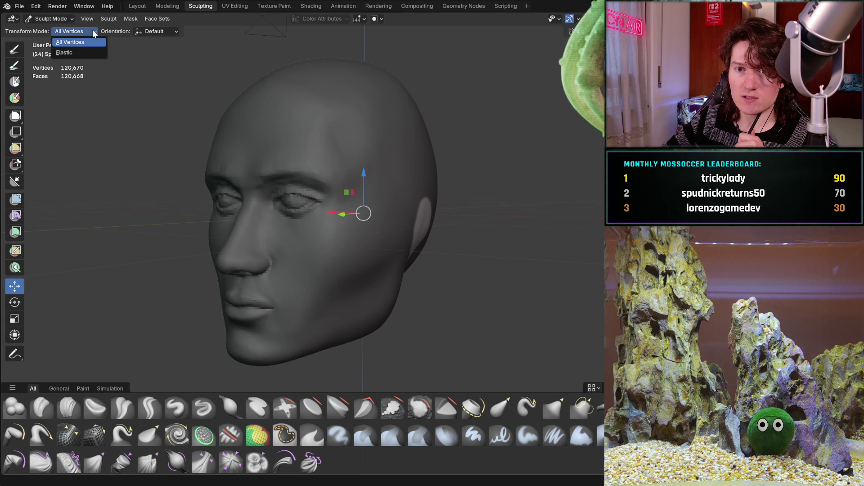
pyautogui.click(175, 31)
pyautogui.click(175, 33)
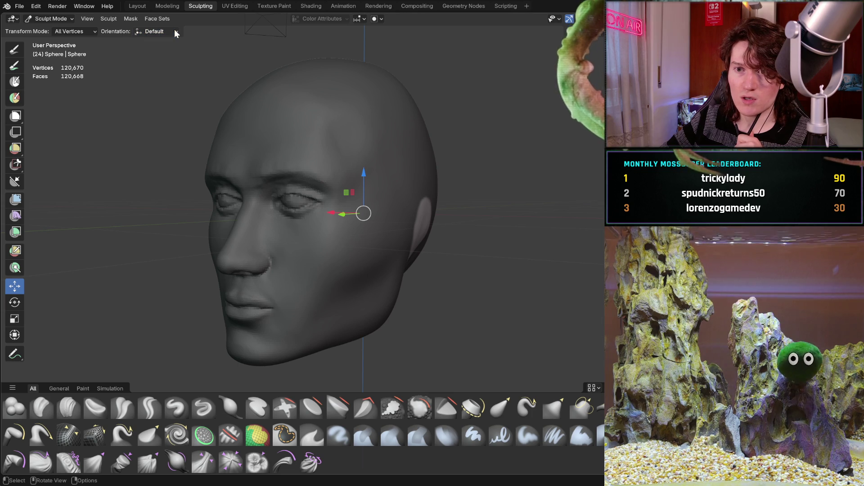
# Step: Browse the Sculpt menu, then recheck the orientation dropdown, leaving it on Default
pyautogui.click(90, 19)
pyautogui.click(90, 18)
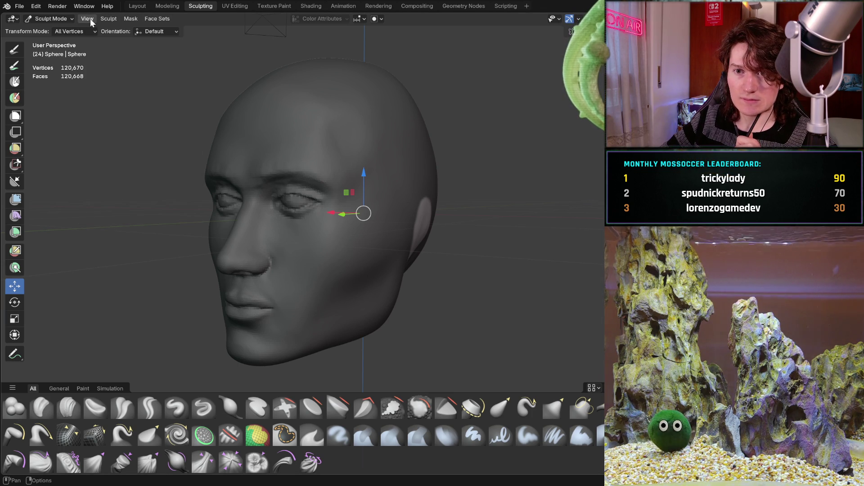
pyautogui.click(112, 18)
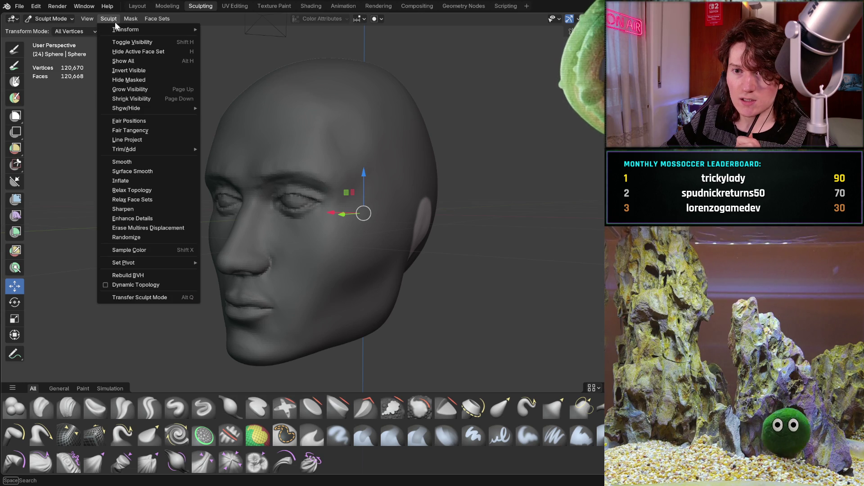
pyautogui.moveTo(120, 28)
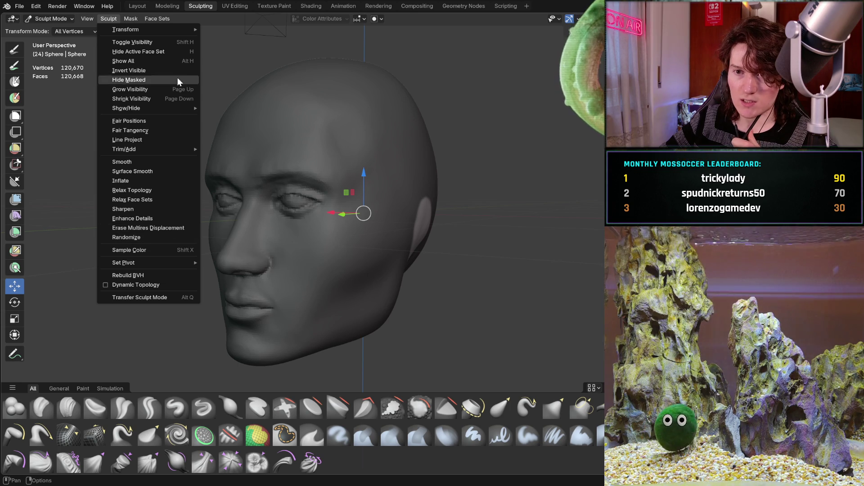
pyautogui.moveTo(134, 16)
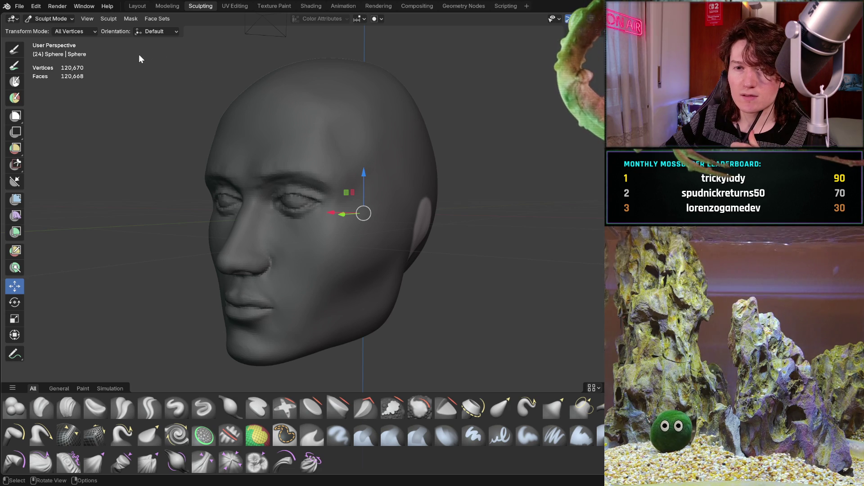
pyautogui.click(165, 32)
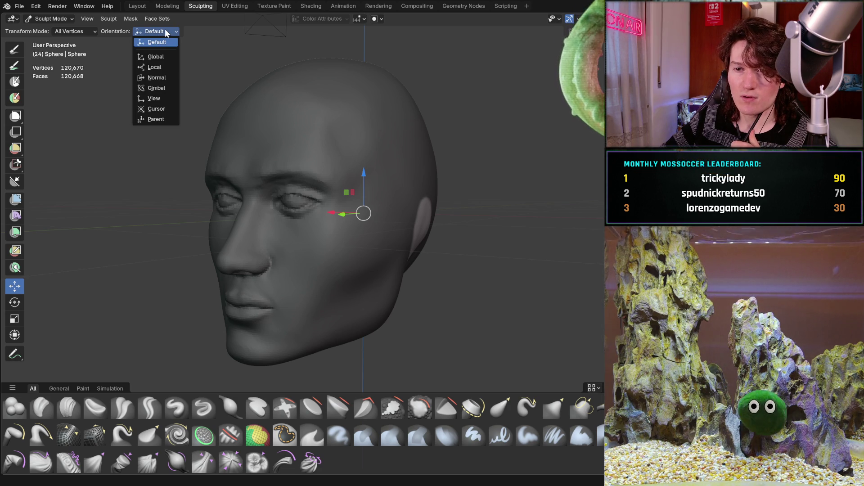
pyautogui.click(165, 33)
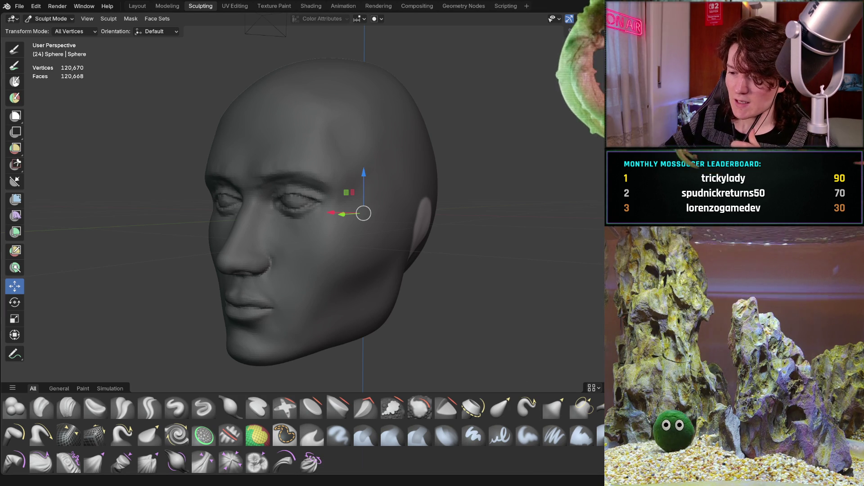
# Step: Place the transform pivot at the ear via the Sculpt menu
pyautogui.click(115, 20)
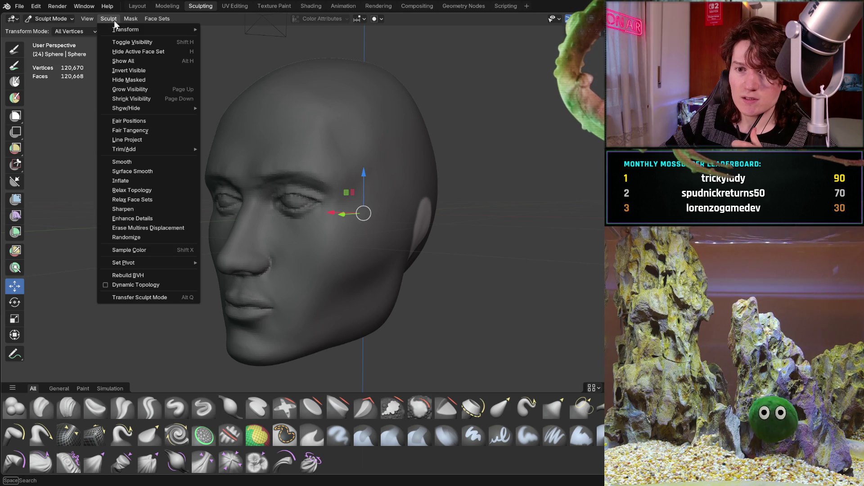
pyautogui.moveTo(114, 29)
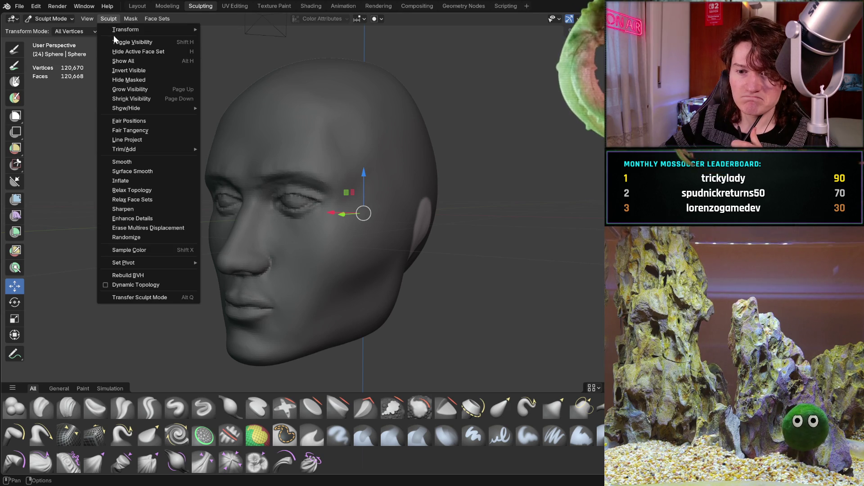
pyautogui.moveTo(182, 265)
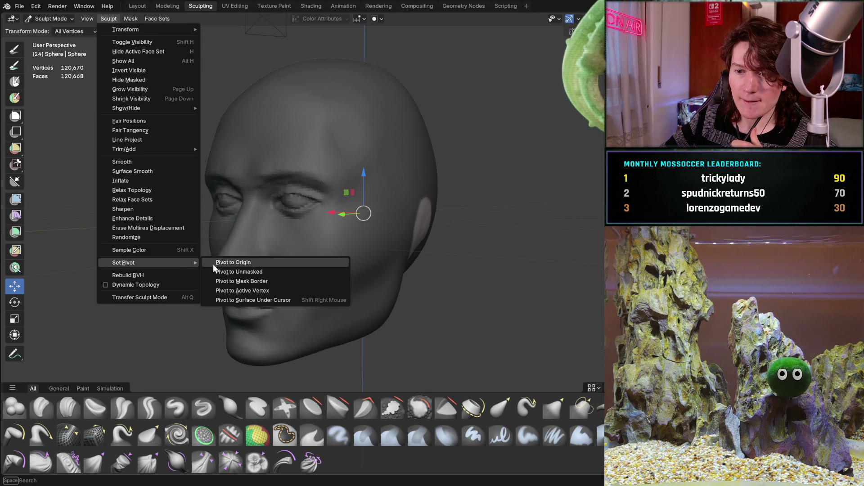
pyautogui.click(282, 284)
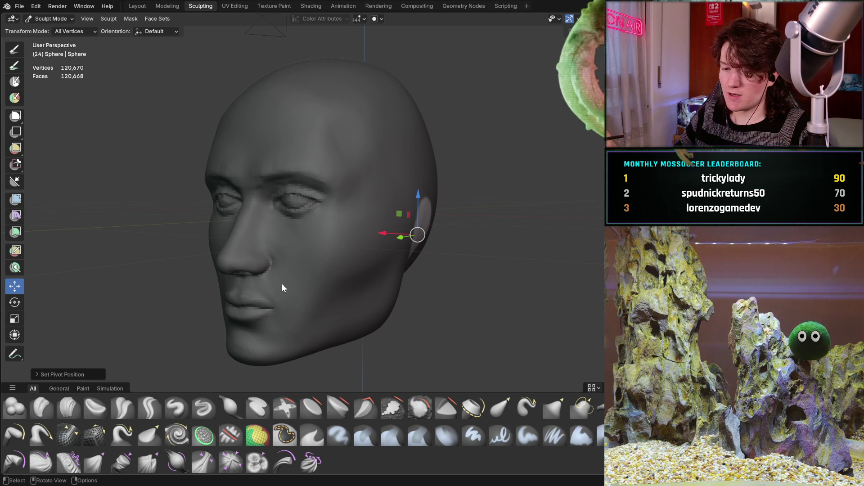
# Step: Shift the ear outward along the X axis, then clear the mask with Alt+M
pyautogui.moveTo(314, 291)
pyautogui.mouseDown(button='middle')
pyautogui.moveTo(333, 289)
pyautogui.moveTo(315, 277)
pyautogui.moveTo(392, 272)
pyautogui.moveTo(379, 277)
pyautogui.mouseUp(button='middle')
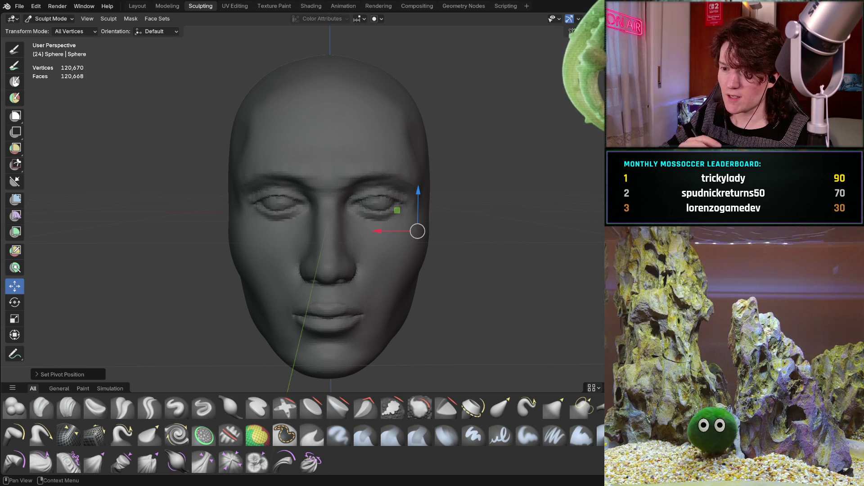
pyautogui.moveTo(374, 231); pyautogui.dragTo(388, 228)
pyautogui.moveTo(418, 175)
pyautogui.mouseDown(button='middle')
pyautogui.moveTo(317, 194)
pyautogui.moveTo(465, 167)
pyautogui.moveTo(380, 211)
pyautogui.moveTo(492, 202)
pyautogui.moveTo(273, 225)
pyautogui.moveTo(225, 221)
pyautogui.moveTo(252, 221)
pyautogui.mouseUp(button='middle')
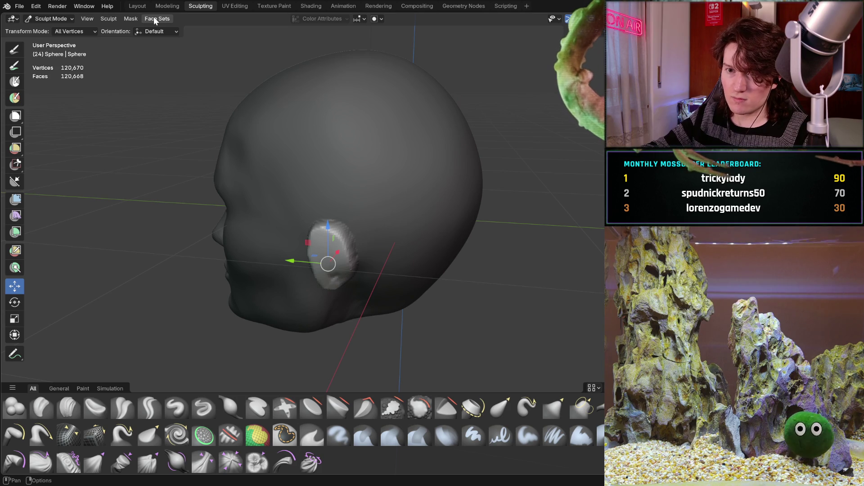
pyautogui.hotkey('alt', 'm')
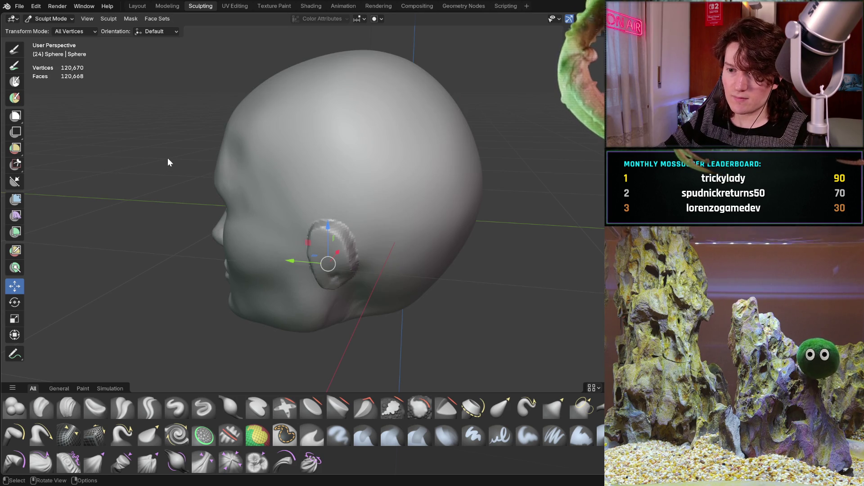
# Step: Undo the accidental head shift with Ctrl+Z and pick Clay Strips, orbiting round to the face
pyautogui.moveTo(297, 237); pyautogui.dragTo(309, 241)
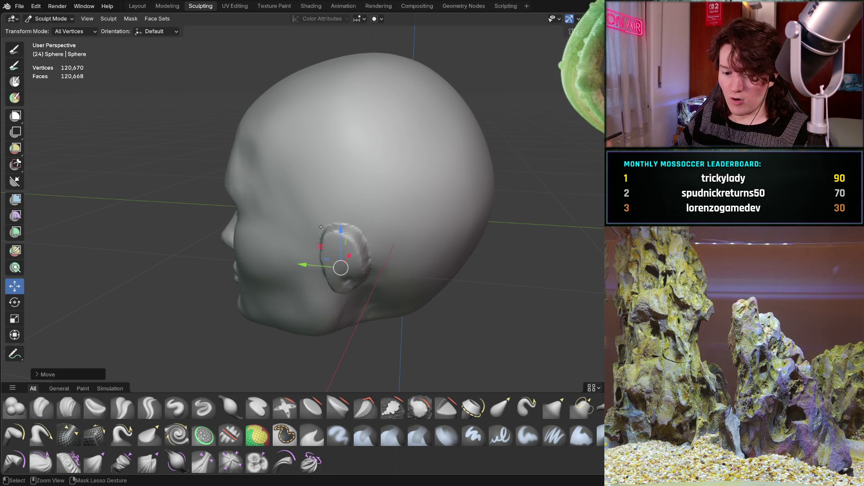
pyautogui.hotkey('ctrl', 'z')
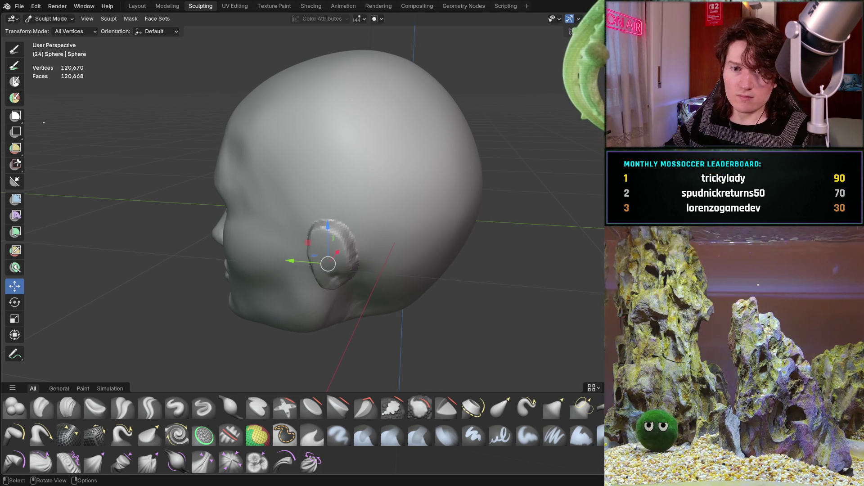
pyautogui.click(14, 48)
pyautogui.moveTo(189, 270)
pyautogui.mouseDown(button='middle')
pyautogui.moveTo(256, 266)
pyautogui.moveTo(168, 250)
pyautogui.moveTo(295, 228)
pyautogui.moveTo(261, 209)
pyautogui.moveTo(315, 223)
pyautogui.moveTo(293, 220)
pyautogui.moveTo(290, 246)
pyautogui.mouseUp(button='middle')
pyautogui.scroll(5, 315, 223)
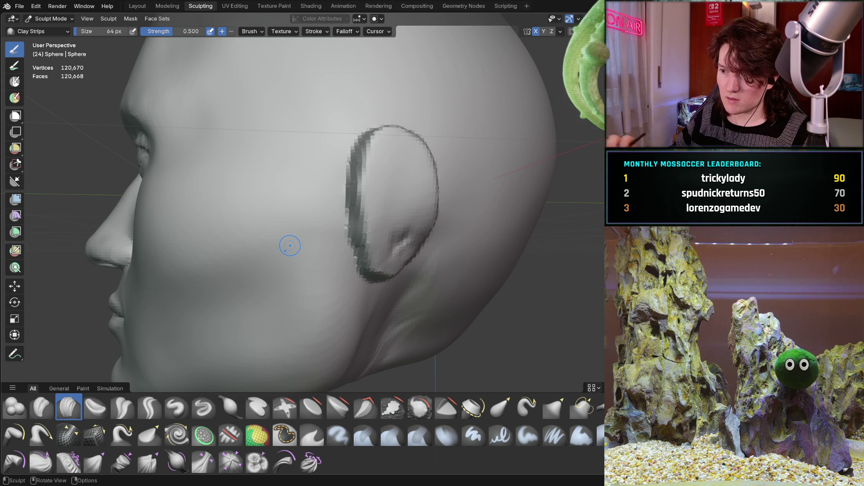
# Step: Switch to the Grab brush and set its radius to 188 px
pyautogui.moveTo(479, 203)
pyautogui.mouseDown(button='middle')
pyautogui.moveTo(411, 189)
pyautogui.moveTo(396, 209)
pyautogui.moveTo(288, 246)
pyautogui.mouseUp(button='middle')
pyautogui.scroll(-4, 357, 225)
pyautogui.press('g')
pyautogui.moveTo(376, 225)
pyautogui.mouseDown(button='middle')
pyautogui.moveTo(401, 243)
pyautogui.moveTo(305, 185)
pyautogui.mouseUp(button='middle')
pyautogui.press('f')
pyautogui.click(434, 252)
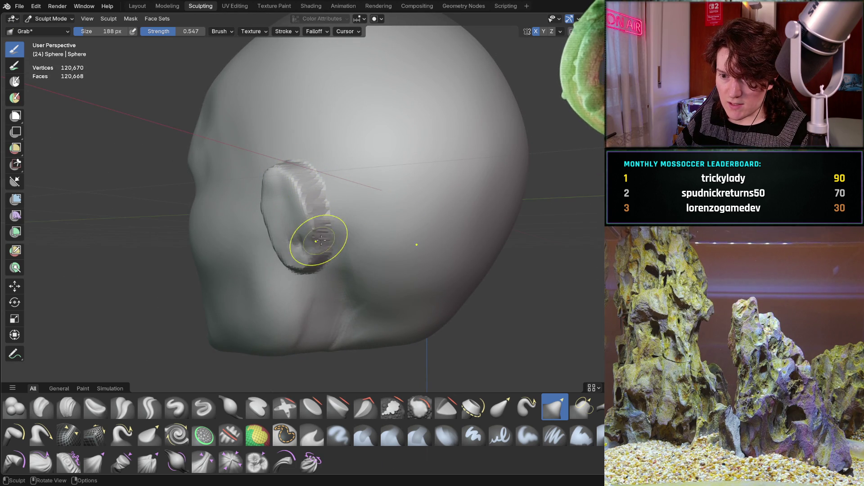
# Step: Pull the ear's rim outward and down with Grab strokes, reshaping its outline
pyautogui.moveTo(322, 256); pyautogui.dragTo(270, 247, button='middle')
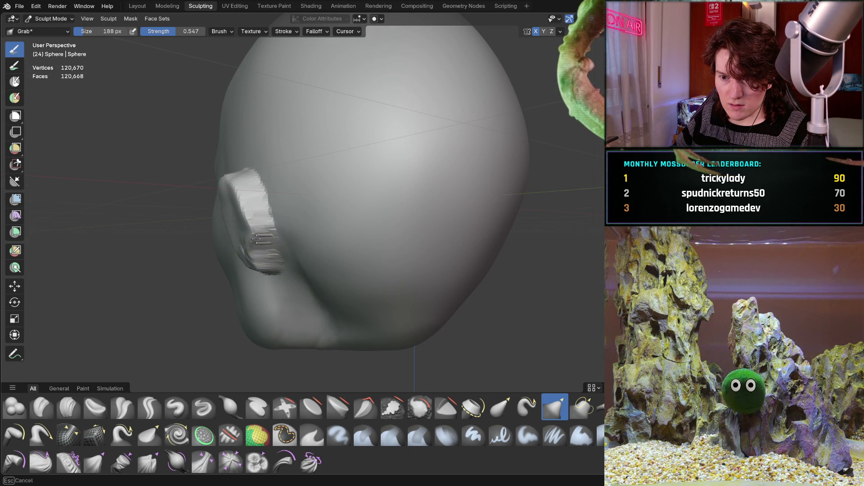
pyautogui.moveTo(246, 176)
pyautogui.mouseDown(button='middle')
pyautogui.moveTo(445, 235)
pyautogui.moveTo(405, 191)
pyautogui.mouseUp(button='middle')
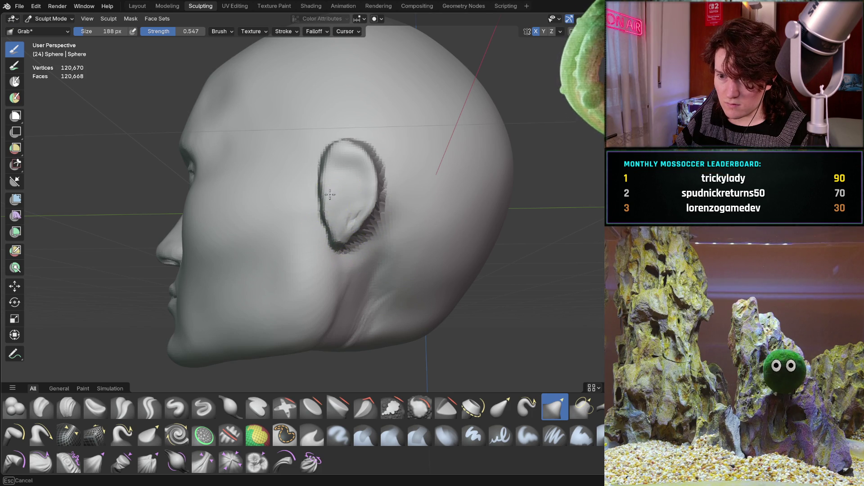
pyautogui.moveTo(359, 146)
pyautogui.mouseDown(button='middle')
pyautogui.moveTo(449, 170)
pyautogui.moveTo(467, 164)
pyautogui.moveTo(328, 174)
pyautogui.mouseUp(button='middle')
pyautogui.scroll(5, 391, 150)
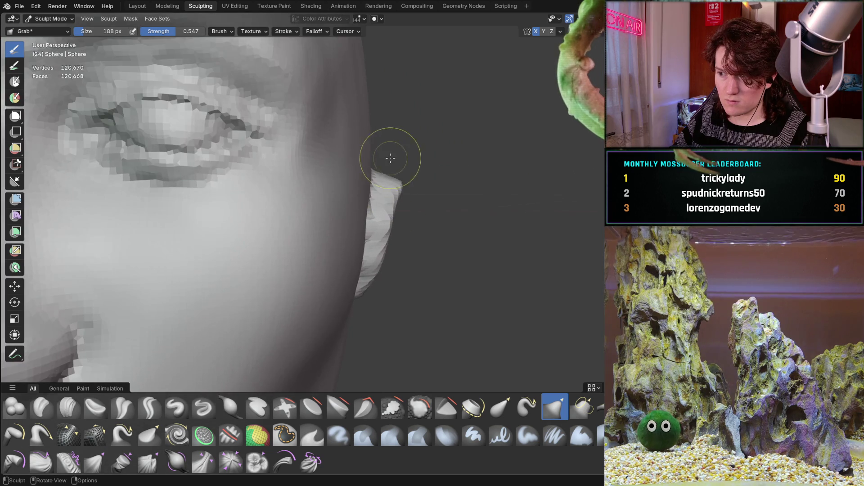
pyautogui.moveTo(392, 150); pyautogui.dragTo(418, 173, button='middle')
pyautogui.scroll(3, 418, 174)
pyautogui.moveTo(413, 193); pyautogui.dragTo(416, 225)
pyautogui.moveTo(416, 241)
pyautogui.mouseDown(button='middle')
pyautogui.moveTo(358, 269)
pyautogui.moveTo(376, 242)
pyautogui.mouseUp(button='middle')
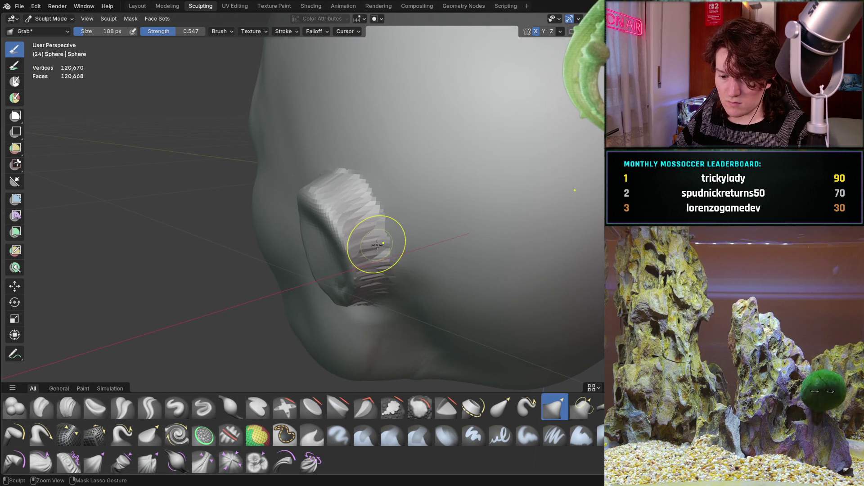
pyautogui.moveTo(377, 241); pyautogui.dragTo(363, 228)
pyautogui.moveTo(363, 228)
pyautogui.mouseDown(button='middle')
pyautogui.moveTo(372, 249)
pyautogui.moveTo(380, 211)
pyautogui.mouseUp(button='middle')
# Step: Select Crease Sharp at a 104 px radius and carve a crease across the ear bump
pyautogui.click(149, 407)
pyautogui.press('f')
pyautogui.click(360, 198)
pyautogui.moveTo(356, 194)
pyautogui.mouseDown()
pyautogui.moveTo(406, 237)
pyautogui.moveTo(409, 283)
pyautogui.mouseUp()
# Step: Resize Crease Sharp to 136 px and deepen the fold along the bump's right edge
pyautogui.moveTo(410, 283); pyautogui.dragTo(374, 256, button='middle')
pyautogui.press('f')
pyautogui.click(355, 248)
pyautogui.moveTo(356, 247); pyautogui.dragTo(360, 263)
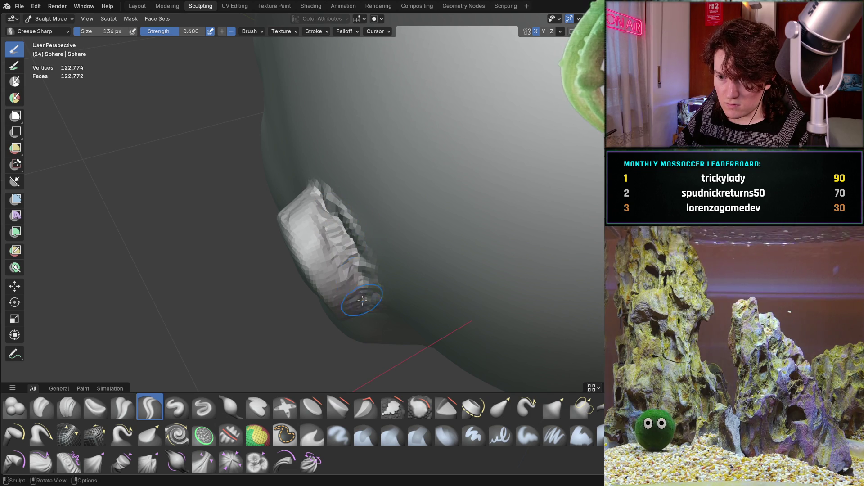
# Step: Orbit around the creased ear to inspect it, then switch back to the Clay Strips brush
pyautogui.moveTo(365, 304); pyautogui.dragTo(345, 221, button='middle')
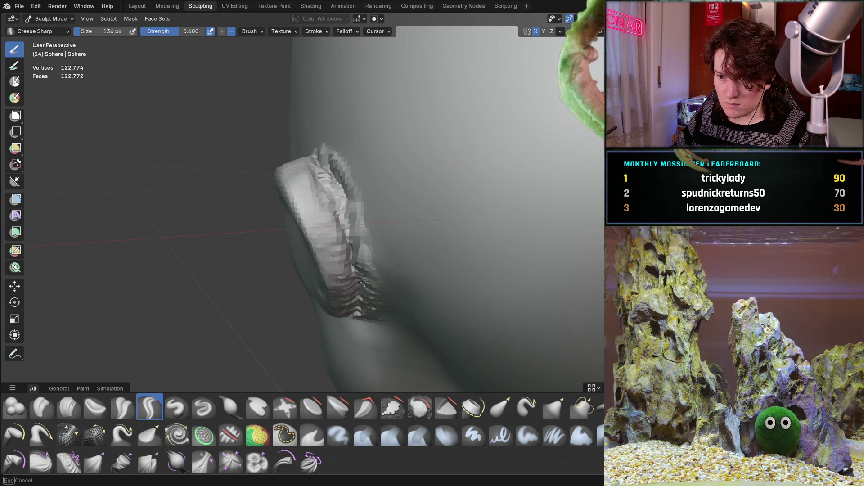
pyautogui.moveTo(359, 273); pyautogui.dragTo(365, 196, button='middle')
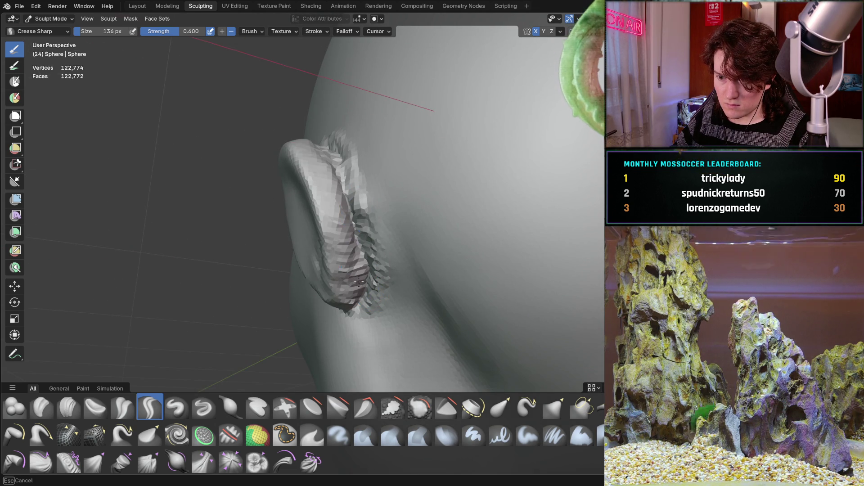
pyautogui.moveTo(358, 289)
pyautogui.mouseDown(button='middle')
pyautogui.moveTo(396, 246)
pyautogui.moveTo(363, 268)
pyautogui.mouseUp(button='middle')
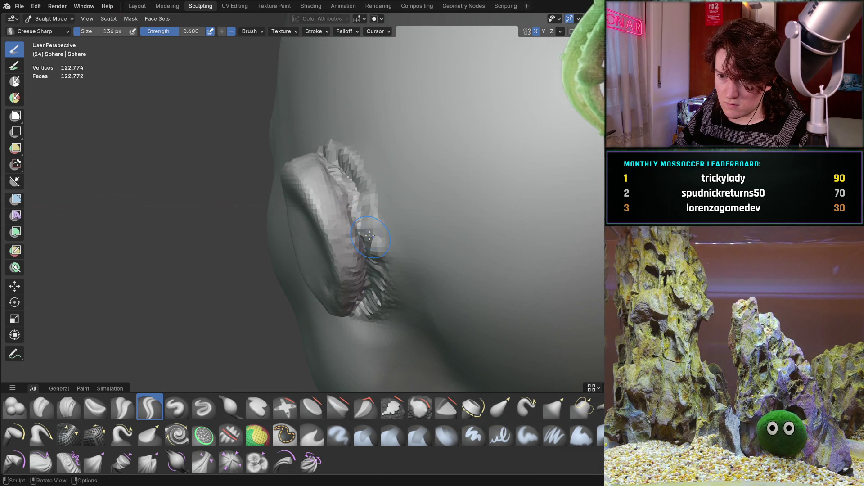
pyautogui.moveTo(351, 185); pyautogui.dragTo(351, 187, button='middle')
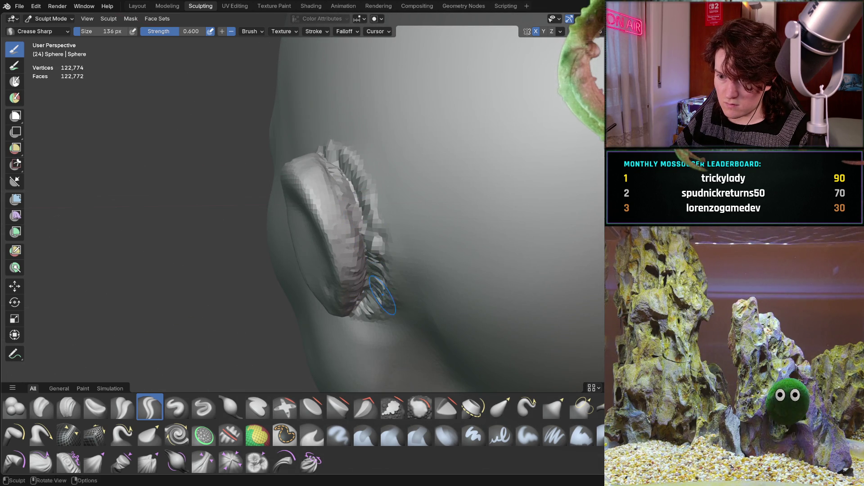
pyautogui.moveTo(363, 245); pyautogui.dragTo(385, 270, button='middle')
pyautogui.moveTo(339, 222)
pyautogui.mouseDown(button='middle')
pyautogui.moveTo(362, 239)
pyautogui.moveTo(398, 183)
pyautogui.mouseUp(button='middle')
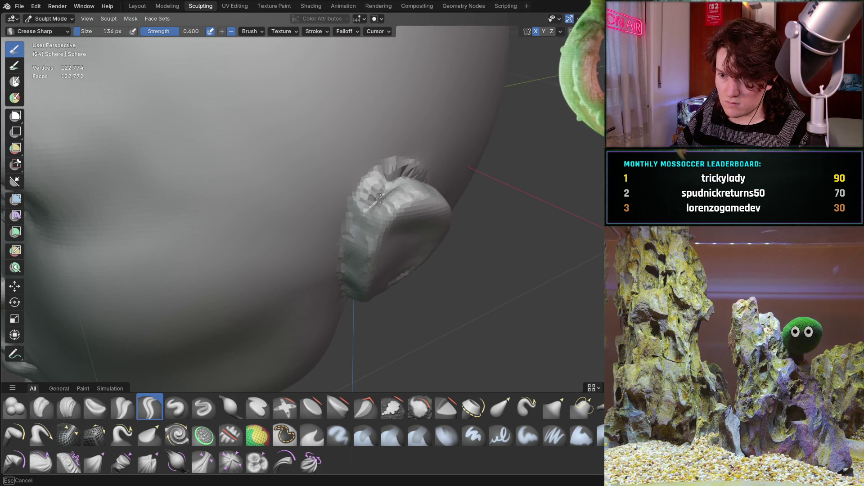
pyautogui.moveTo(348, 225)
pyautogui.mouseDown(button='middle')
pyautogui.moveTo(366, 229)
pyautogui.moveTo(379, 207)
pyautogui.moveTo(381, 240)
pyautogui.mouseUp(button='middle')
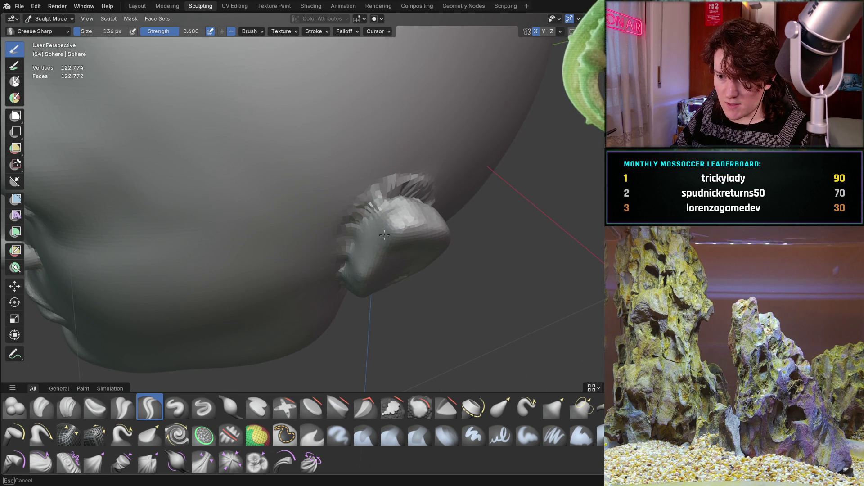
pyautogui.moveTo(369, 251)
pyautogui.mouseDown(button='middle')
pyautogui.moveTo(387, 198)
pyautogui.moveTo(396, 225)
pyautogui.mouseUp(button='middle')
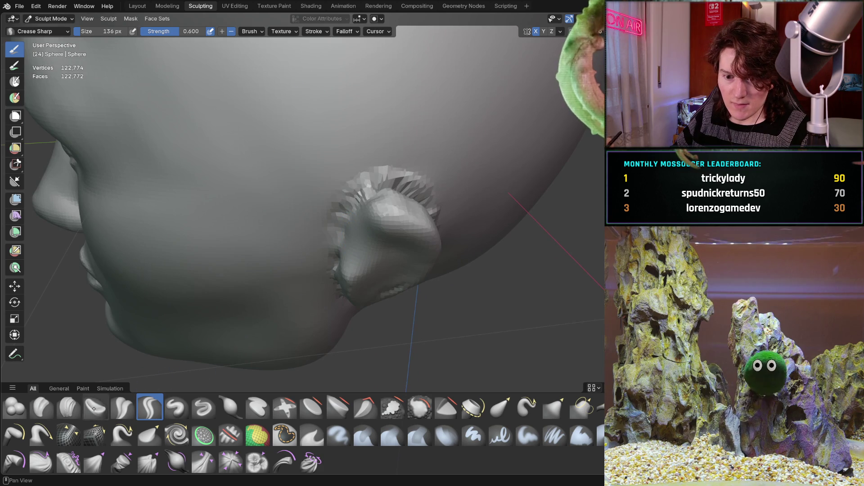
pyautogui.click(69, 435)
pyautogui.click(68, 407)
# Step: Turn the ear toward the camera, zoom in, and build up its inner surface with clay
pyautogui.moveTo(200, 317); pyautogui.dragTo(365, 246, button='middle')
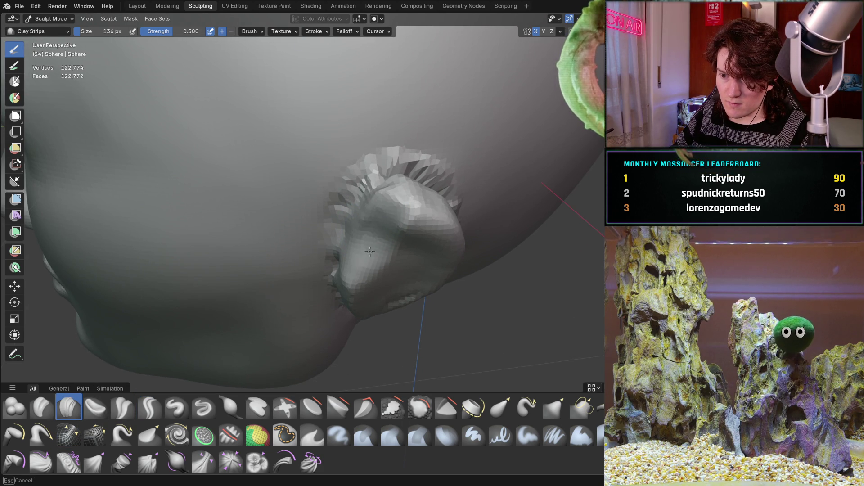
pyautogui.moveTo(367, 267); pyautogui.dragTo(412, 206, button='middle')
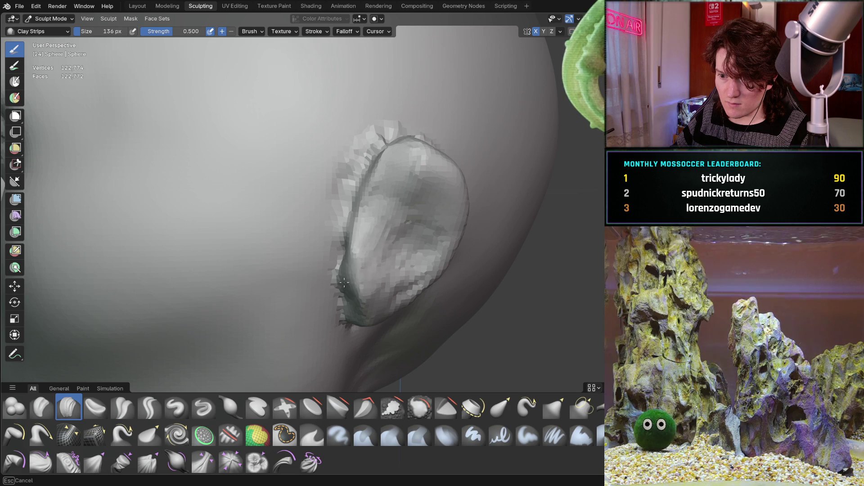
pyautogui.moveTo(420, 247)
pyautogui.mouseDown(button='middle')
pyautogui.moveTo(380, 220)
pyautogui.moveTo(349, 279)
pyautogui.mouseUp(button='middle')
pyautogui.moveTo(386, 232); pyautogui.dragTo(393, 173, button='middle')
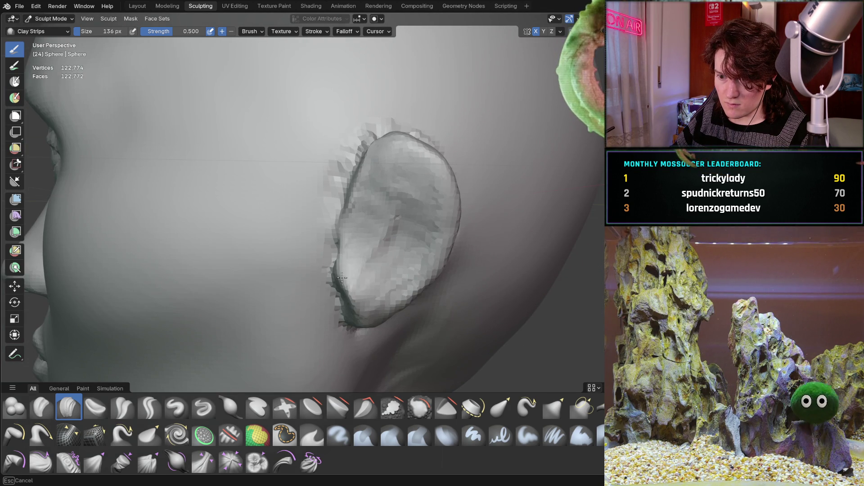
pyautogui.moveTo(350, 255)
pyautogui.mouseDown(button='middle')
pyautogui.moveTo(374, 201)
pyautogui.moveTo(381, 216)
pyautogui.moveTo(354, 224)
pyautogui.moveTo(434, 228)
pyautogui.moveTo(435, 235)
pyautogui.moveTo(416, 257)
pyautogui.moveTo(326, 238)
pyautogui.moveTo(374, 221)
pyautogui.mouseUp(button='middle')
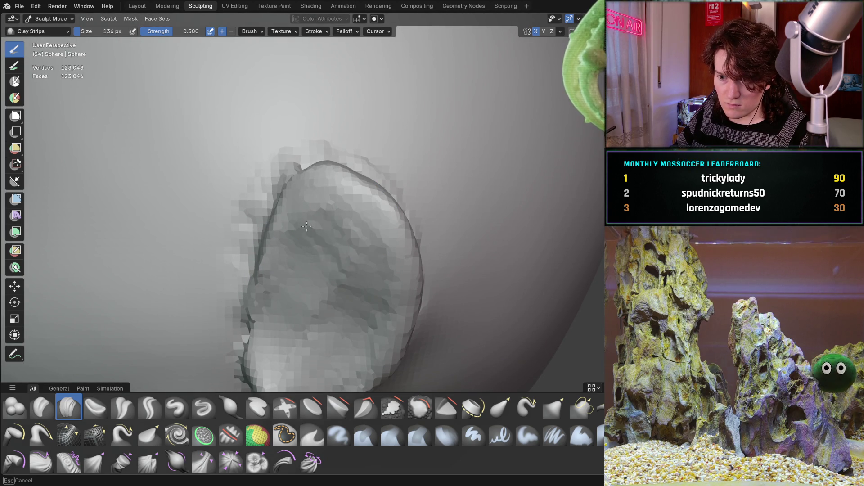
pyautogui.keyDown('ctrl'); pyautogui.moveTo(255, 335); pyautogui.dragTo(308, 269, button='middle'); pyautogui.keyUp('ctrl')
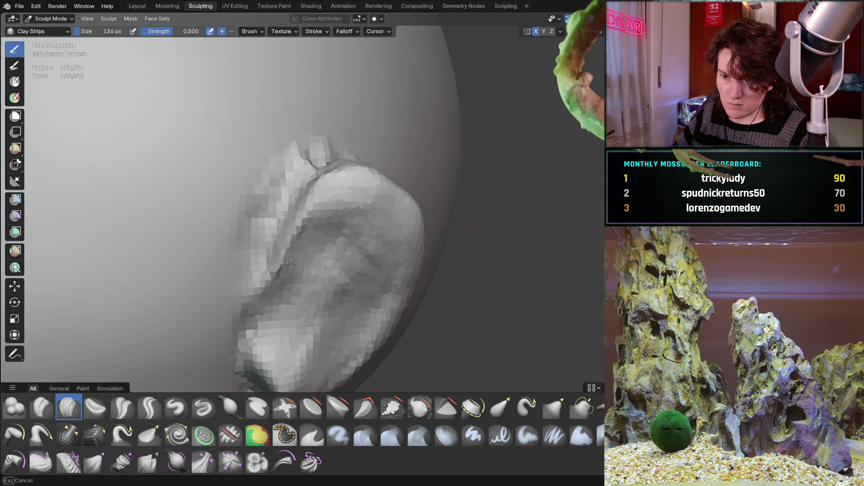
pyautogui.keyDown('ctrl'); pyautogui.scroll(-5, 306, 215); pyautogui.keyUp('ctrl')
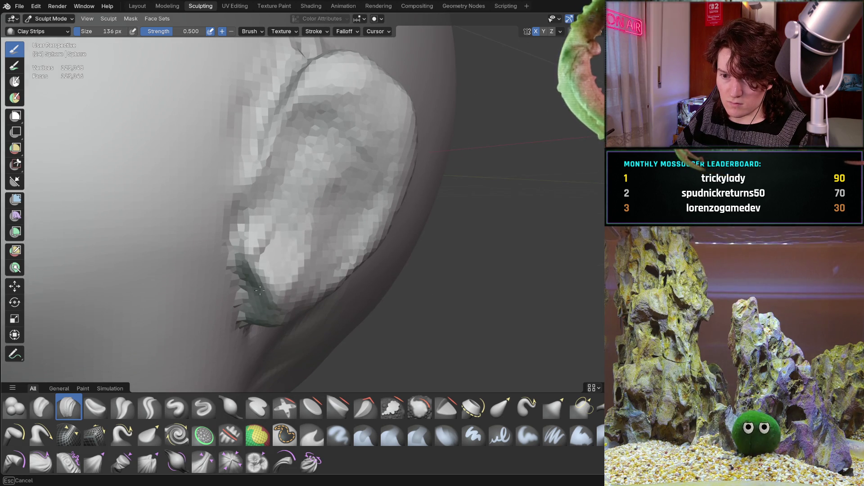
pyautogui.moveTo(261, 270); pyautogui.dragTo(240, 247, button='middle')
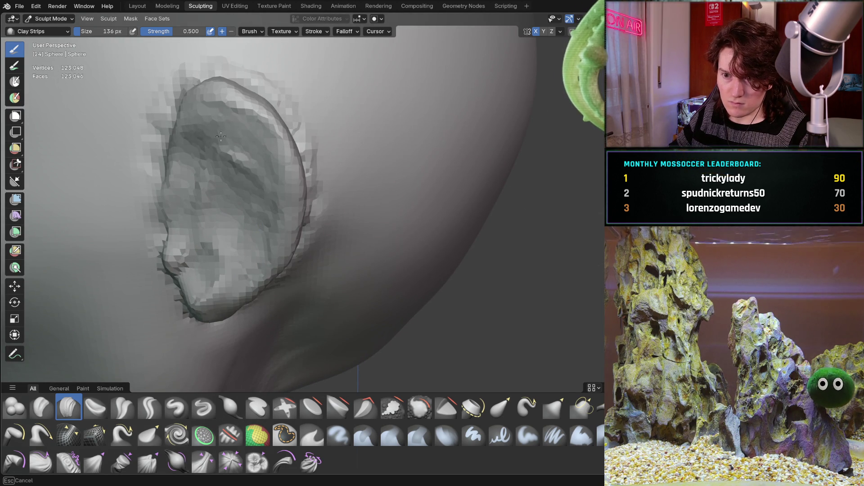
pyautogui.moveTo(210, 279)
pyautogui.mouseDown(button='middle')
pyautogui.moveTo(319, 182)
pyautogui.moveTo(250, 178)
pyautogui.mouseUp(button='middle')
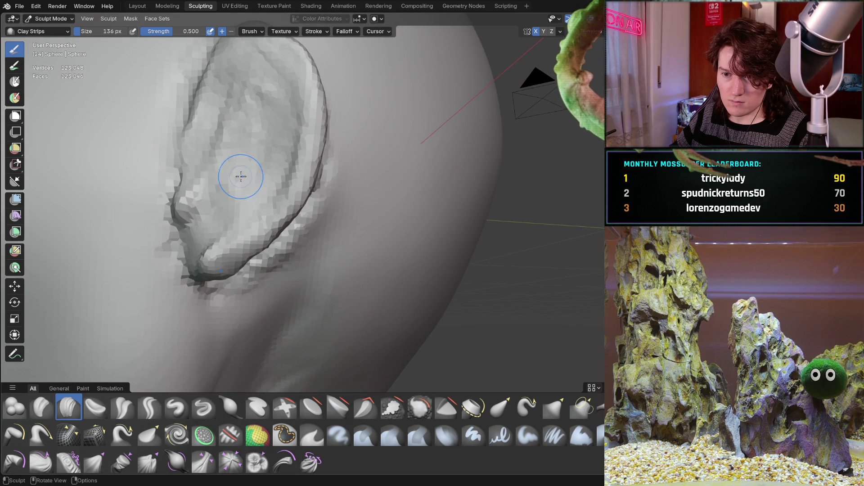
pyautogui.moveTo(224, 188); pyautogui.dragTo(231, 160)
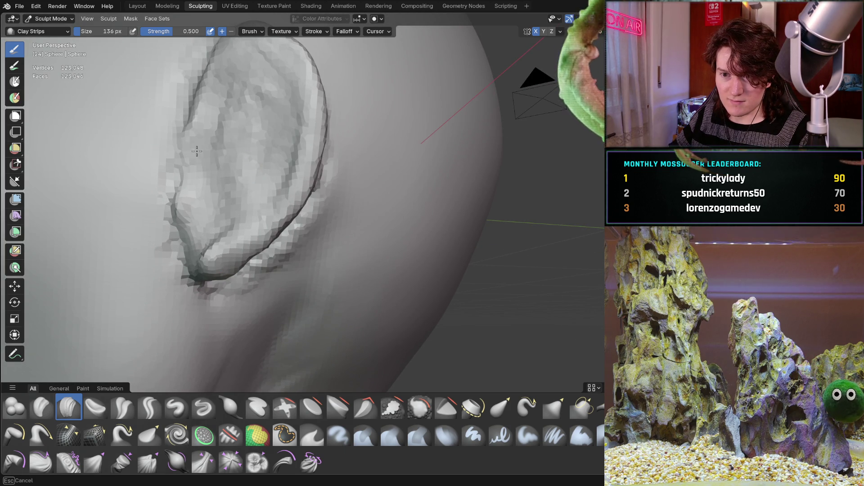
# Step: Fill and smooth the lower inner ear and lobe, then check the shape edge-on
pyautogui.moveTo(174, 249); pyautogui.dragTo(249, 229, button='middle')
pyautogui.moveTo(249, 229); pyautogui.dragTo(246, 294)
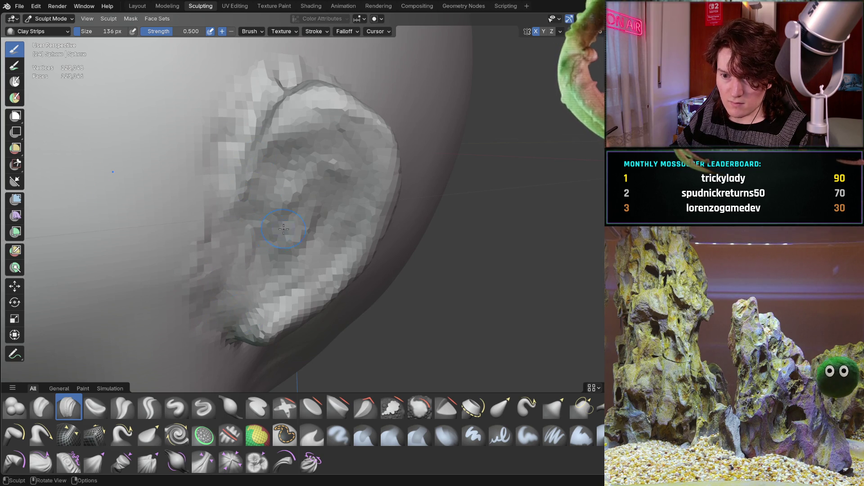
pyautogui.moveTo(280, 230); pyautogui.dragTo(273, 192, button='middle')
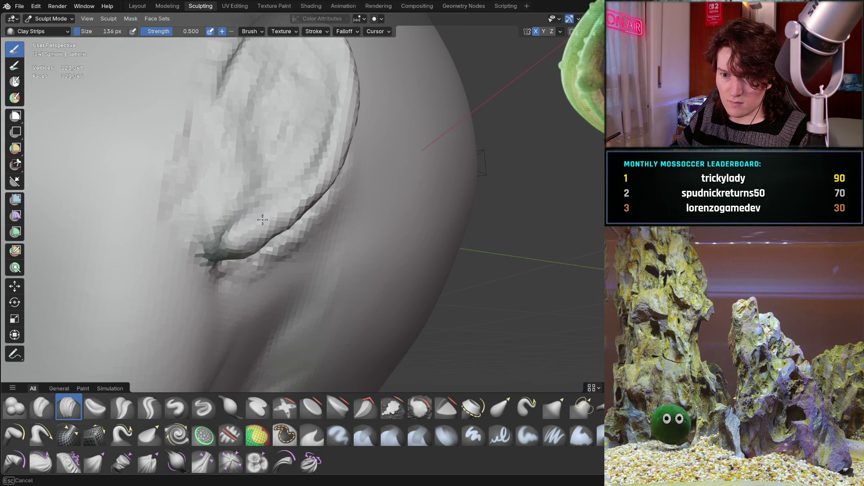
pyautogui.moveTo(183, 241)
pyautogui.mouseDown(button='middle')
pyautogui.moveTo(149, 247)
pyautogui.moveTo(344, 238)
pyautogui.mouseUp(button='middle')
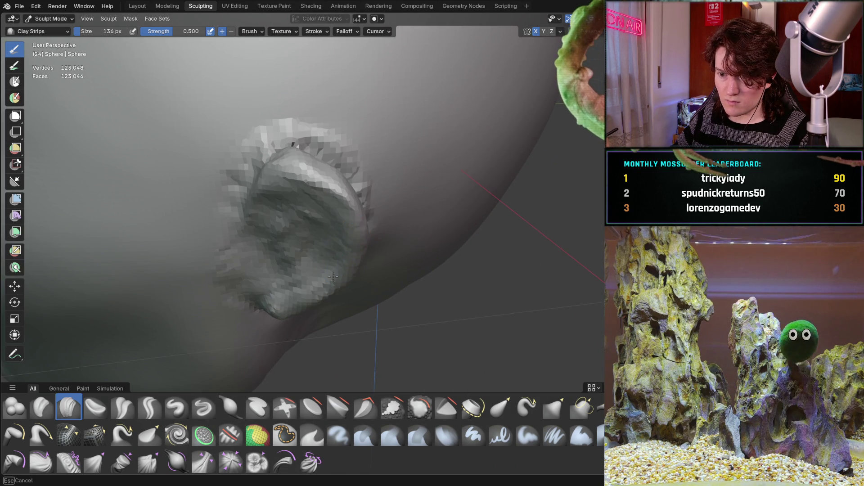
# Step: Undo the last rough sculpt stroke on the ear, then zoom out to the whole head
pyautogui.moveTo(316, 179)
pyautogui.mouseDown(button='middle')
pyautogui.moveTo(315, 245)
pyautogui.moveTo(329, 234)
pyautogui.moveTo(279, 151)
pyautogui.mouseUp(button='middle')
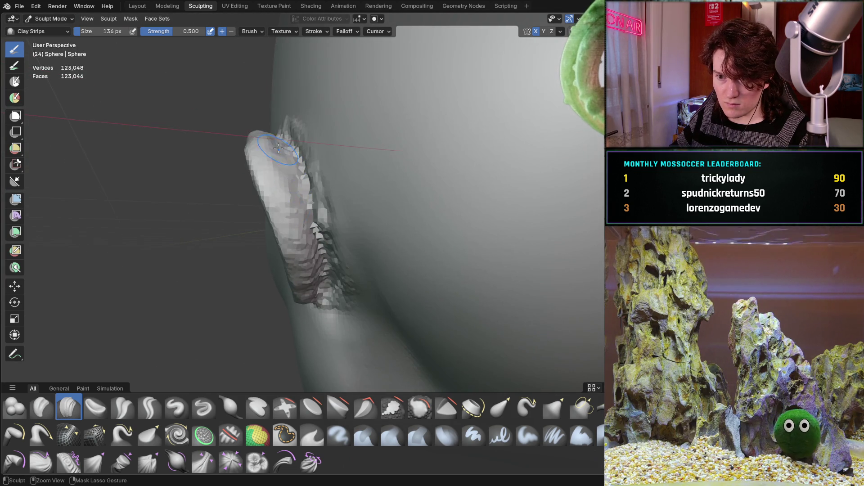
pyautogui.moveTo(325, 224); pyautogui.dragTo(415, 233, button='middle')
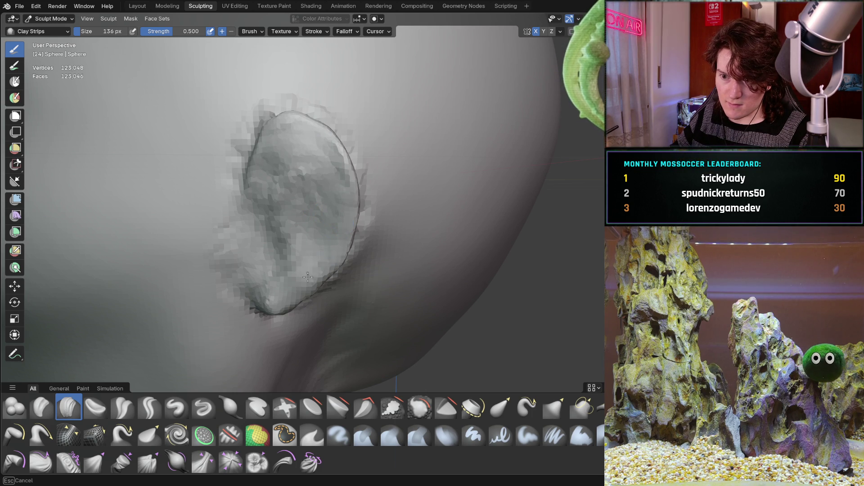
pyautogui.moveTo(282, 297); pyautogui.dragTo(313, 216, button='middle')
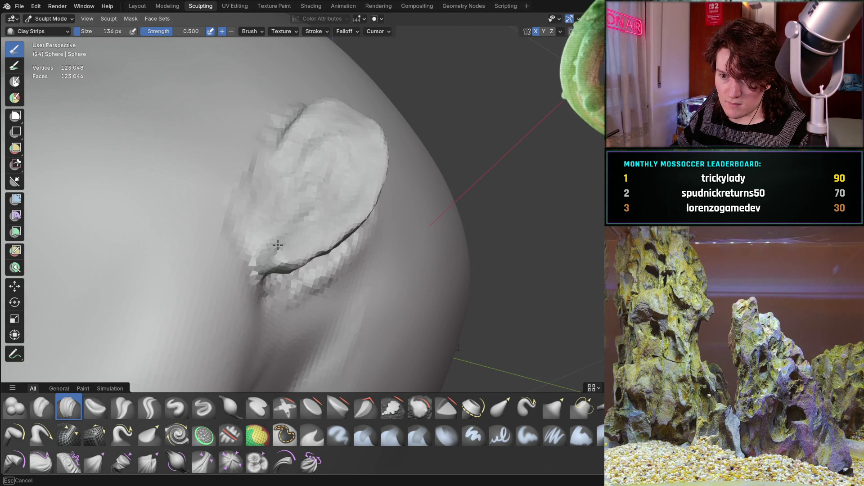
pyautogui.moveTo(338, 189)
pyautogui.mouseDown(button='middle')
pyautogui.moveTo(293, 270)
pyautogui.moveTo(285, 261)
pyautogui.moveTo(329, 242)
pyautogui.mouseUp(button='middle')
pyautogui.hotkey('ctrl', 'z')
pyautogui.moveTo(371, 219); pyautogui.dragTo(307, 286, button='middle')
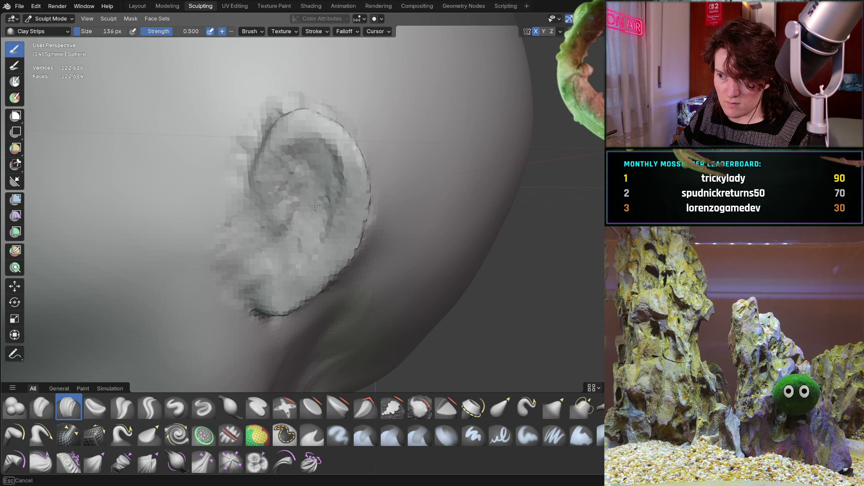
pyautogui.moveTo(259, 237)
pyautogui.keyDown('ctrl'); pyautogui.mouseDown(button='middle')
pyautogui.moveTo(207, 220)
pyautogui.moveTo(268, 208)
pyautogui.moveTo(264, 225)
pyautogui.moveTo(206, 183)
pyautogui.moveTo(304, 201)
pyautogui.moveTo(279, 208)
pyautogui.moveTo(330, 205)
pyautogui.moveTo(310, 218)
pyautogui.mouseUp(button='middle'); pyautogui.keyUp('ctrl')
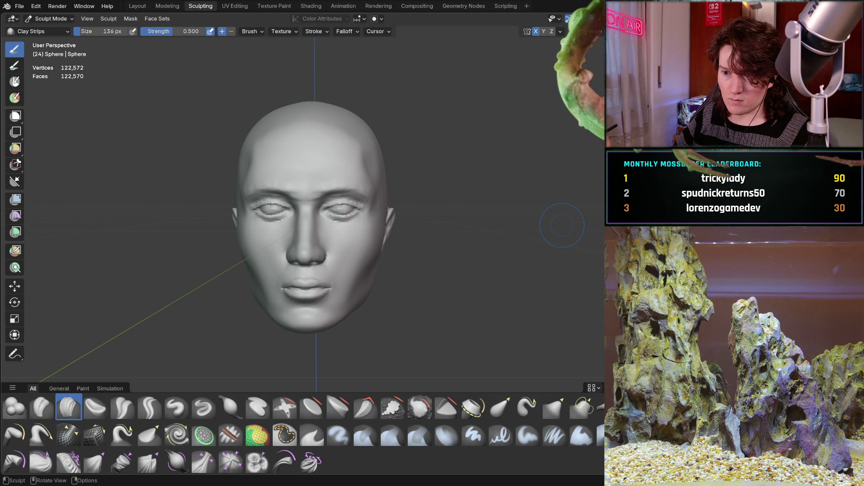
pyautogui.moveTo(366, 203)
pyautogui.mouseDown(button='middle')
pyautogui.moveTo(368, 232)
pyautogui.moveTo(193, 39)
pyautogui.moveTo(421, 237)
pyautogui.moveTo(324, 233)
pyautogui.mouseUp(button='middle')
pyautogui.scroll(5, 349, 230)
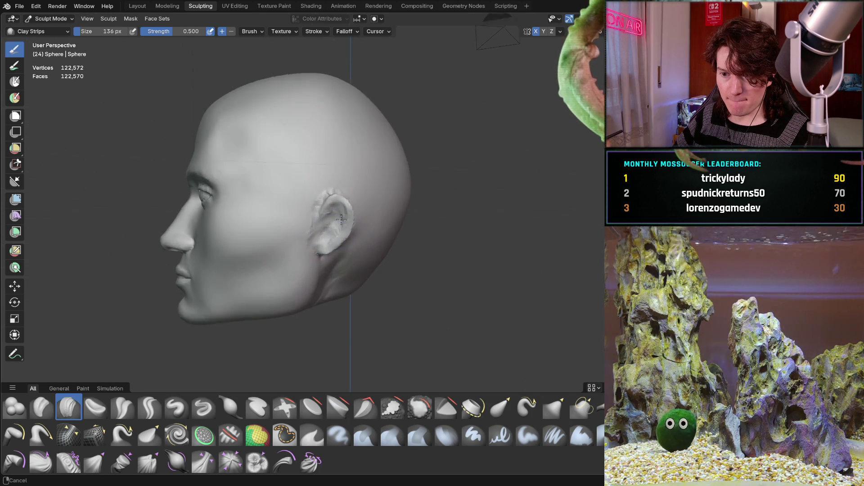
pyautogui.scroll(-3, 365, 185)
pyautogui.moveTo(365, 185)
pyautogui.mouseDown(button='middle')
pyautogui.moveTo(318, 255)
pyautogui.moveTo(319, 199)
pyautogui.mouseUp(button='middle')
pyautogui.scroll(-3, 351, 217)
pyautogui.scroll(6, 318, 200)
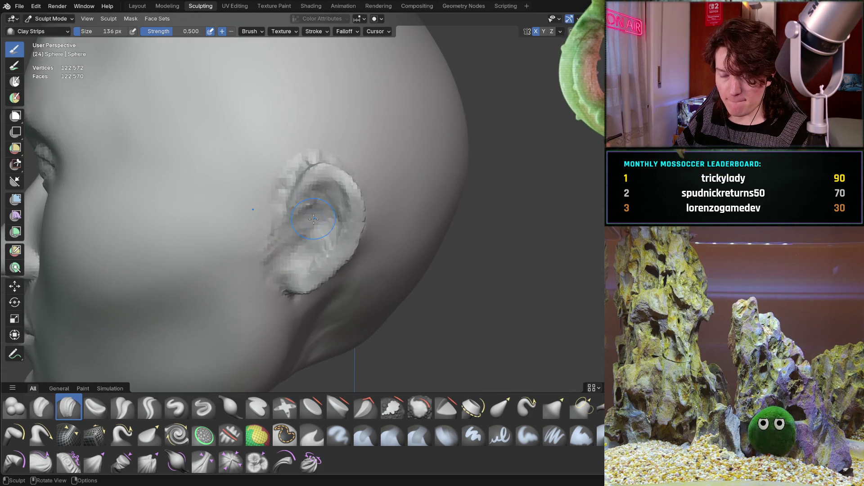
# Step: Build up the ear's outer rim with Clay Strips strokes from several angles
pyautogui.moveTo(263, 263); pyautogui.dragTo(307, 161)
pyautogui.moveTo(320, 186)
pyautogui.mouseDown(button='middle')
pyautogui.moveTo(330, 213)
pyautogui.moveTo(320, 200)
pyautogui.mouseUp(button='middle')
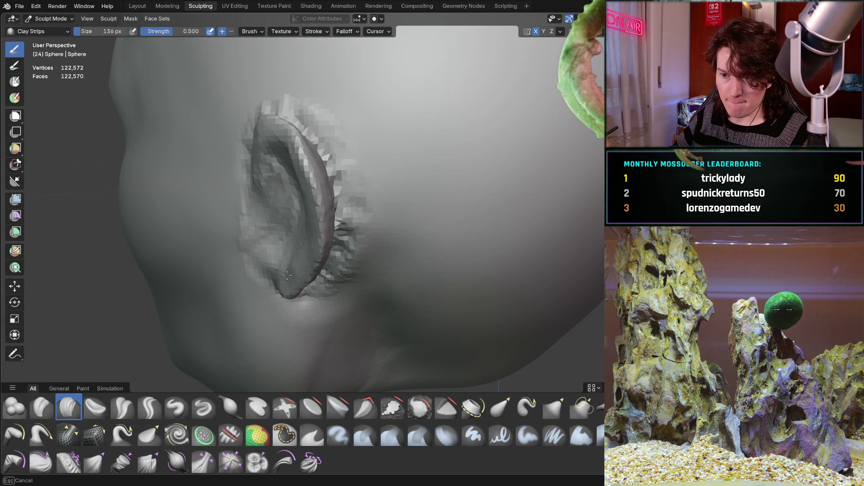
pyautogui.moveTo(304, 182); pyautogui.dragTo(304, 167)
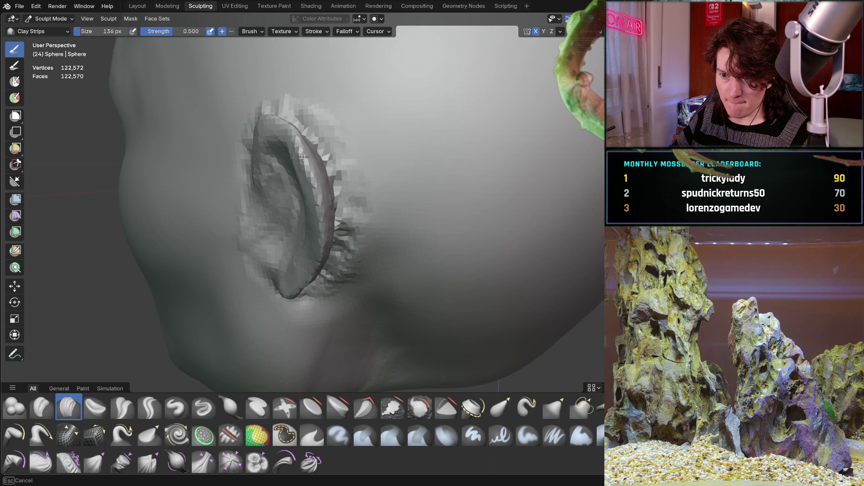
pyautogui.moveTo(312, 169)
pyautogui.mouseDown(button='middle')
pyautogui.moveTo(376, 188)
pyautogui.moveTo(345, 206)
pyautogui.mouseUp(button='middle')
pyautogui.scroll(2, 376, 189)
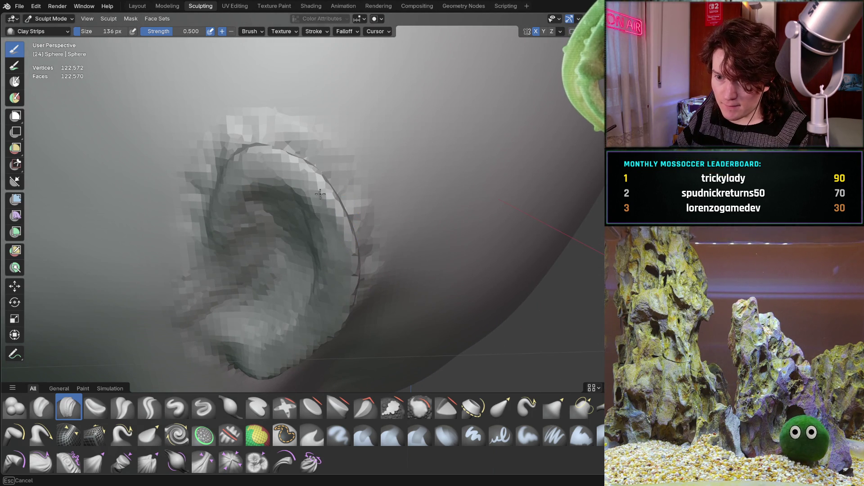
pyautogui.moveTo(353, 245); pyautogui.dragTo(232, 218, button='middle')
pyautogui.moveTo(220, 221); pyautogui.dragTo(227, 225)
pyautogui.moveTo(234, 222); pyautogui.dragTo(417, 183, button='middle')
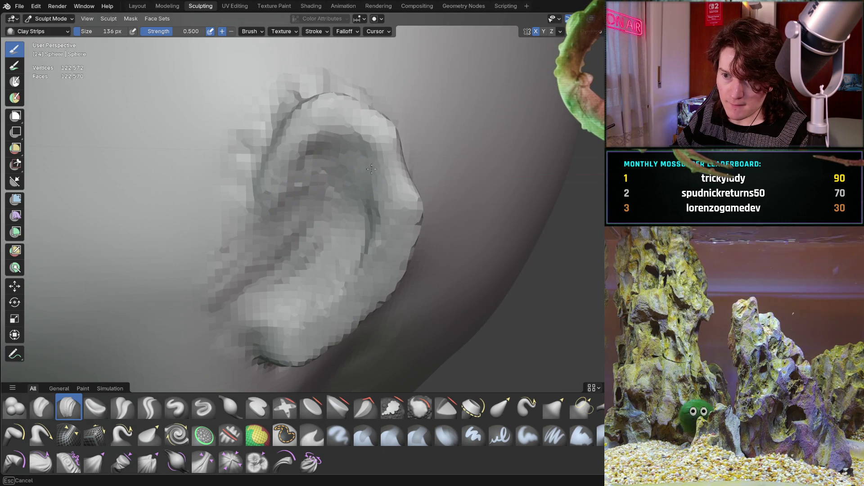
pyautogui.moveTo(416, 184)
pyautogui.mouseDown()
pyautogui.moveTo(416, 234)
pyautogui.moveTo(416, 208)
pyautogui.mouseUp()
pyautogui.moveTo(416, 208); pyautogui.dragTo(394, 241, button='middle')
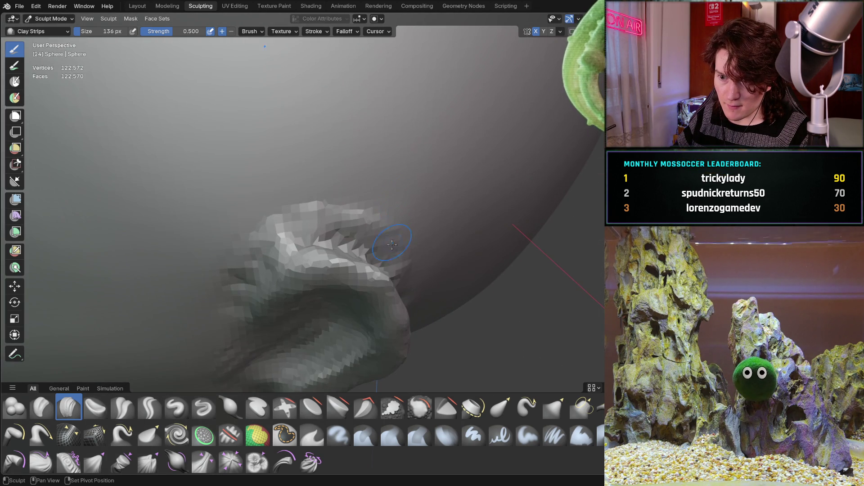
pyautogui.moveTo(365, 267); pyautogui.dragTo(318, 265)
pyautogui.moveTo(322, 245); pyautogui.dragTo(135, 380, button='middle')
# Step: Carve a sharp crease along the ear edge with the Crease Sharp brush
pyautogui.click(150, 408)
pyautogui.moveTo(265, 315); pyautogui.dragTo(243, 282)
pyautogui.moveTo(321, 280)
pyautogui.mouseDown(button='middle')
pyautogui.moveTo(253, 305)
pyautogui.moveTo(211, 235)
pyautogui.moveTo(216, 217)
pyautogui.moveTo(228, 271)
pyautogui.moveTo(342, 252)
pyautogui.moveTo(314, 198)
pyautogui.moveTo(341, 253)
pyautogui.mouseUp(button='middle')
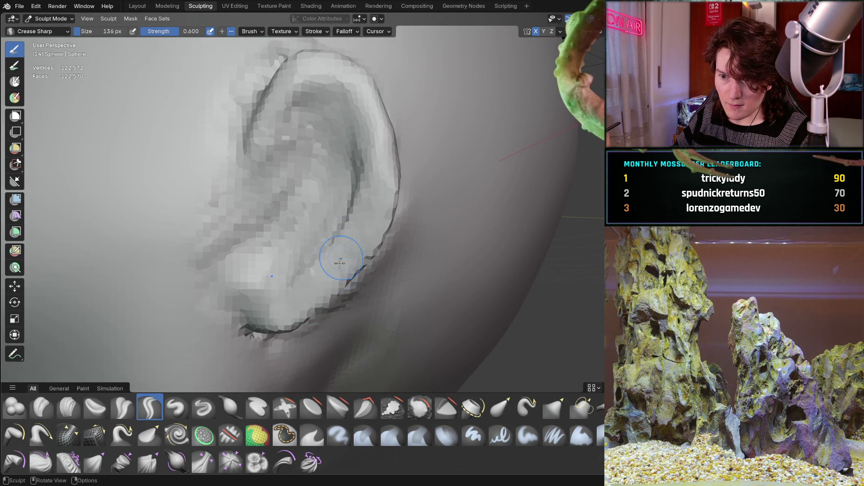
# Step: Switch back to Clay Strips and raise the ear's outer rim
pyautogui.click(68, 407)
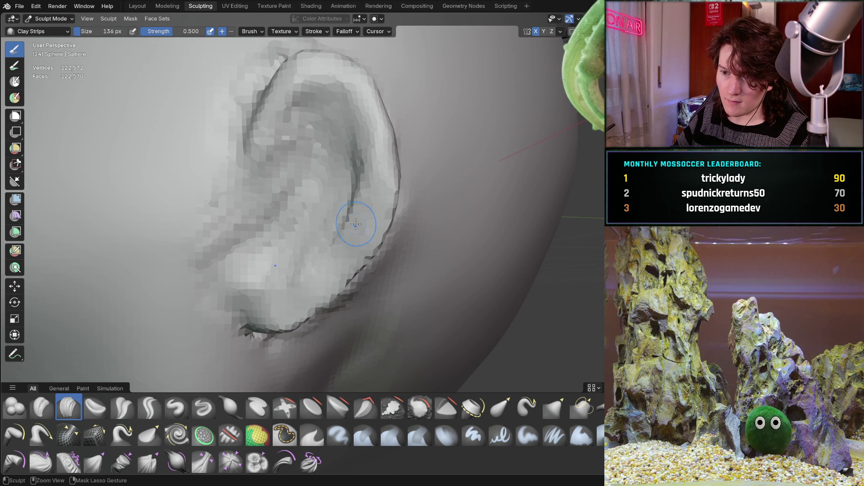
pyautogui.moveTo(285, 292); pyautogui.dragTo(222, 254, button='middle')
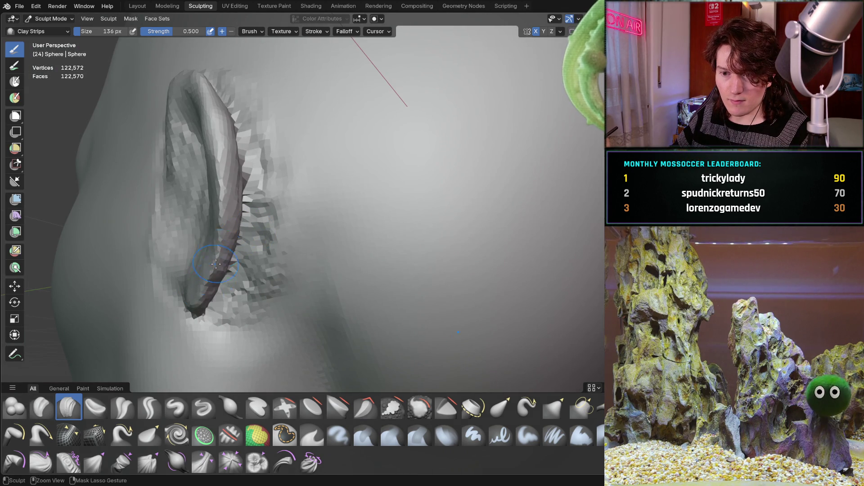
pyautogui.moveTo(234, 192); pyautogui.dragTo(289, 226, button='middle')
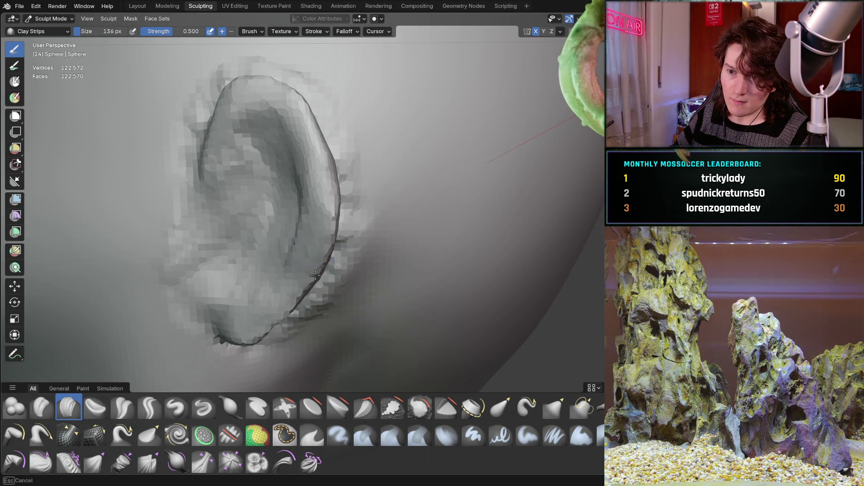
pyautogui.moveTo(315, 280); pyautogui.dragTo(312, 265, button='middle')
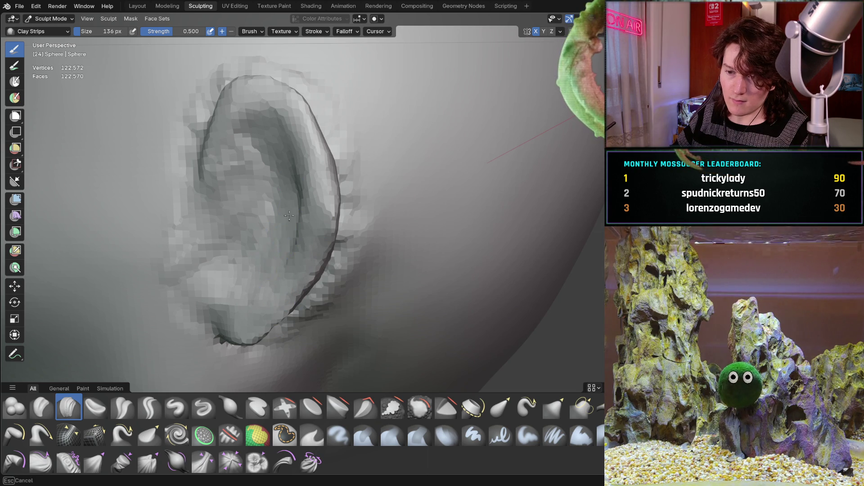
pyautogui.moveTo(254, 194); pyautogui.dragTo(285, 236, button='middle')
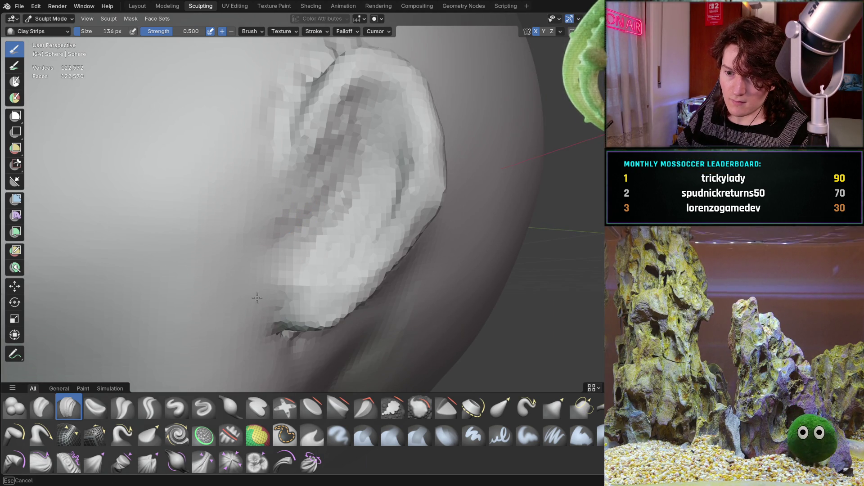
pyautogui.moveTo(275, 81); pyautogui.dragTo(226, 234, button='middle')
pyautogui.moveTo(304, 200); pyautogui.dragTo(300, 202, button='middle')
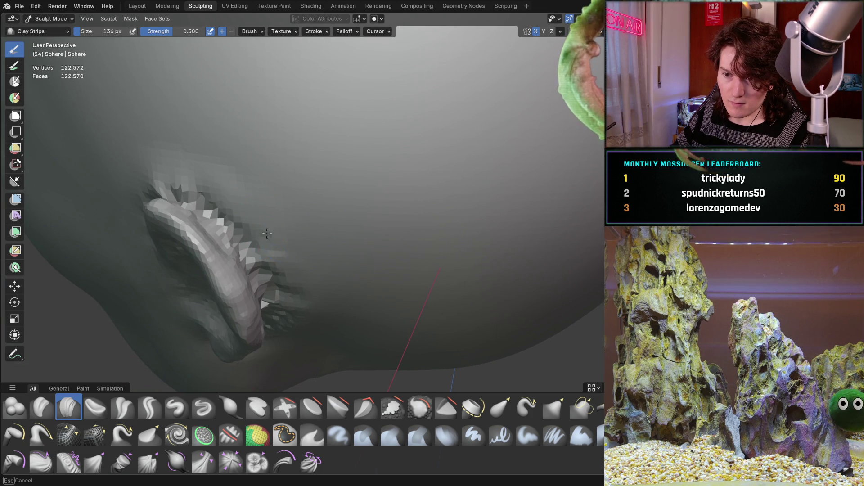
pyautogui.moveTo(188, 186)
pyautogui.mouseDown(button='middle')
pyautogui.moveTo(309, 253)
pyautogui.moveTo(247, 291)
pyautogui.moveTo(271, 191)
pyautogui.mouseUp(button='middle')
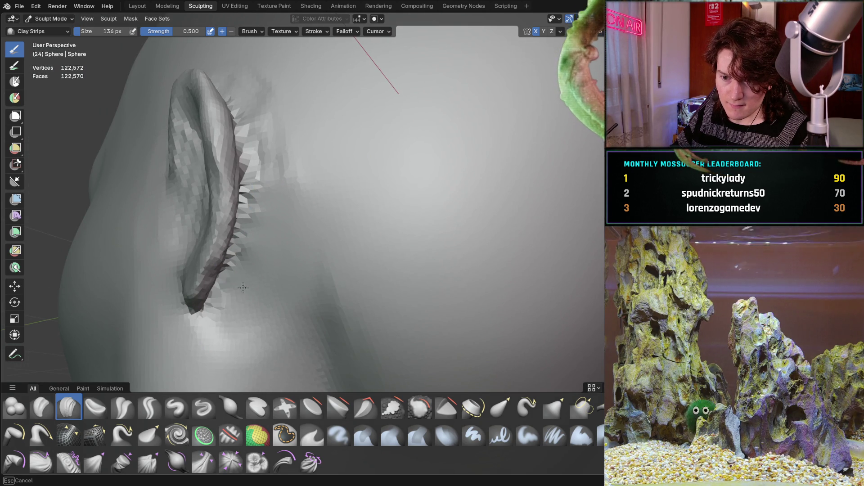
pyautogui.moveTo(295, 191)
pyautogui.mouseDown(button='middle')
pyautogui.moveTo(278, 140)
pyautogui.moveTo(288, 211)
pyautogui.mouseUp(button='middle')
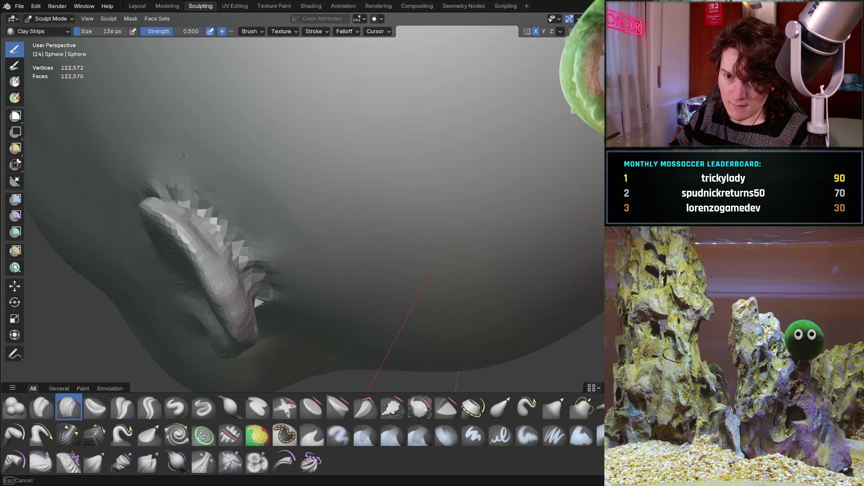
pyautogui.moveTo(324, 329)
pyautogui.mouseDown(button='middle')
pyautogui.moveTo(399, 198)
pyautogui.moveTo(387, 202)
pyautogui.moveTo(431, 201)
pyautogui.moveTo(336, 226)
pyautogui.mouseUp(button='middle')
pyautogui.moveTo(323, 178); pyautogui.dragTo(330, 217, button='middle')
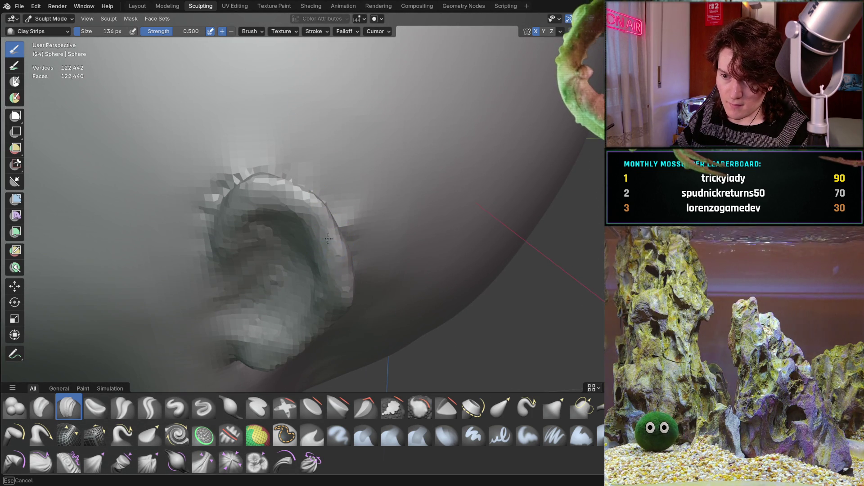
# Step: Carve the ear's inner folds with further Clay Strips strokes
pyautogui.moveTo(321, 251); pyautogui.dragTo(341, 264, button='middle')
pyautogui.moveTo(312, 292)
pyautogui.mouseDown(button='middle')
pyautogui.moveTo(269, 255)
pyautogui.moveTo(306, 232)
pyautogui.moveTo(443, 203)
pyautogui.moveTo(405, 207)
pyautogui.moveTo(407, 194)
pyautogui.mouseUp(button='middle')
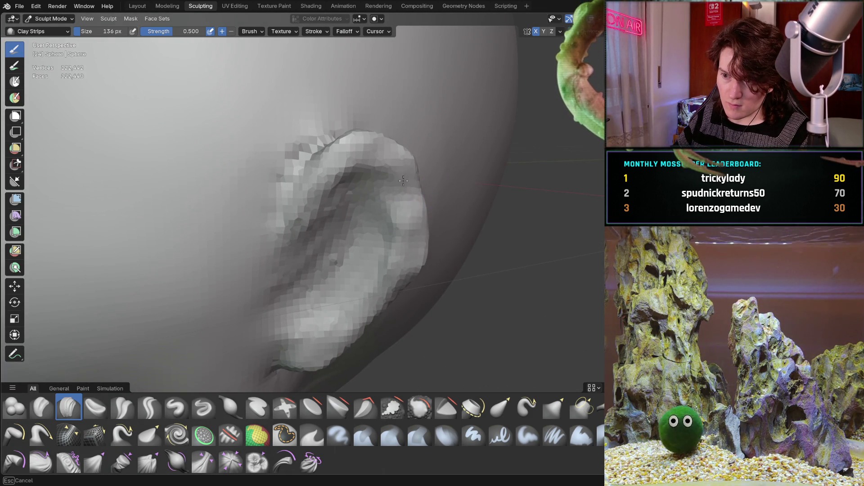
pyautogui.moveTo(412, 163); pyautogui.dragTo(361, 179, button='middle')
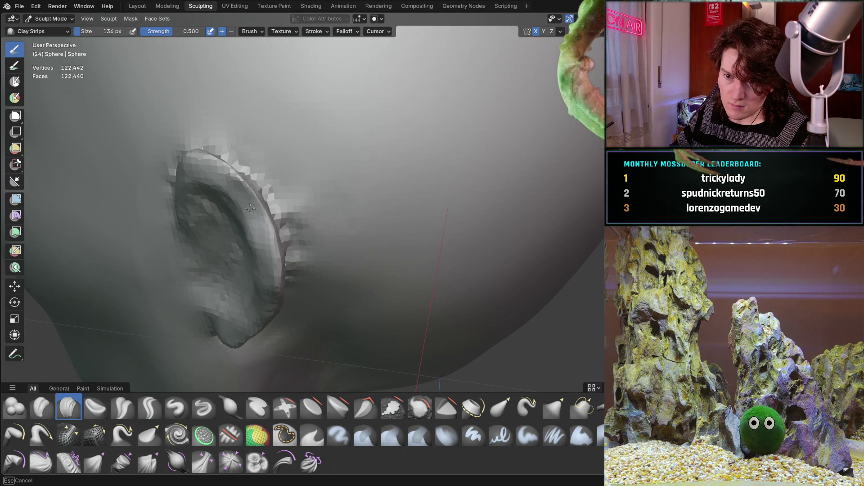
pyautogui.moveTo(241, 189); pyautogui.dragTo(336, 248, button='middle')
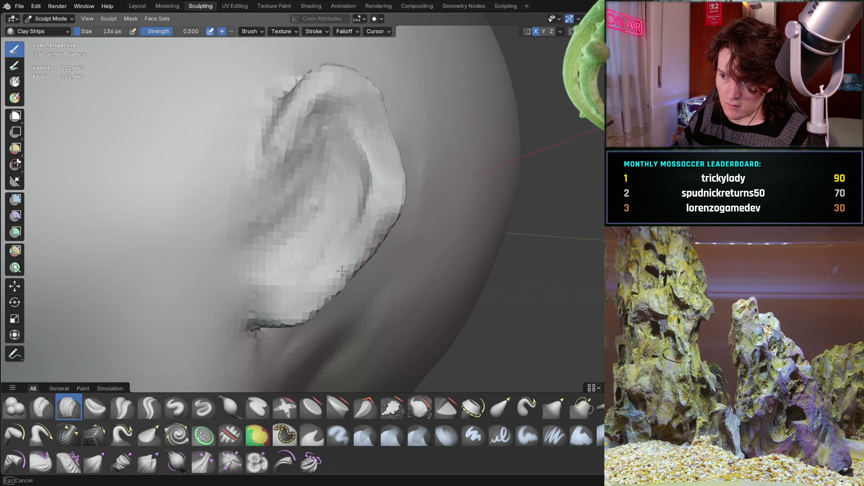
pyautogui.moveTo(350, 264)
pyautogui.mouseDown(button='middle')
pyautogui.moveTo(255, 260)
pyautogui.moveTo(277, 207)
pyautogui.mouseUp(button='middle')
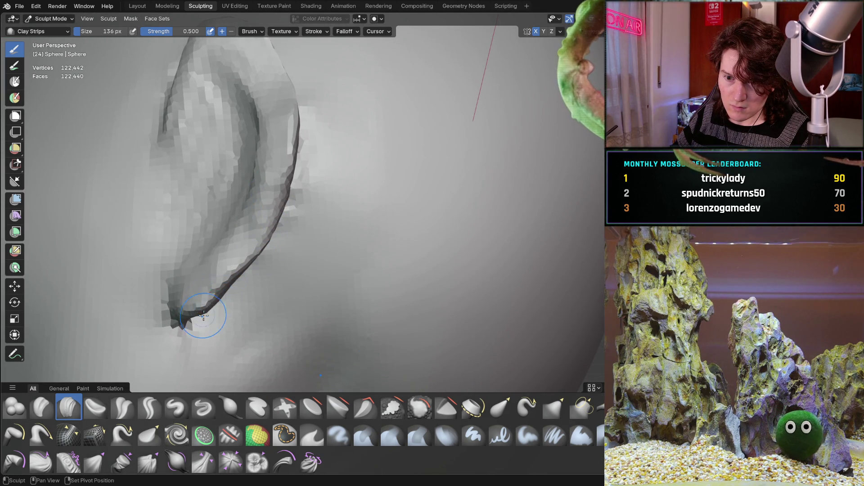
pyautogui.moveTo(208, 305); pyautogui.dragTo(247, 221, button='middle')
pyautogui.moveTo(202, 187); pyautogui.dragTo(204, 189, button='middle')
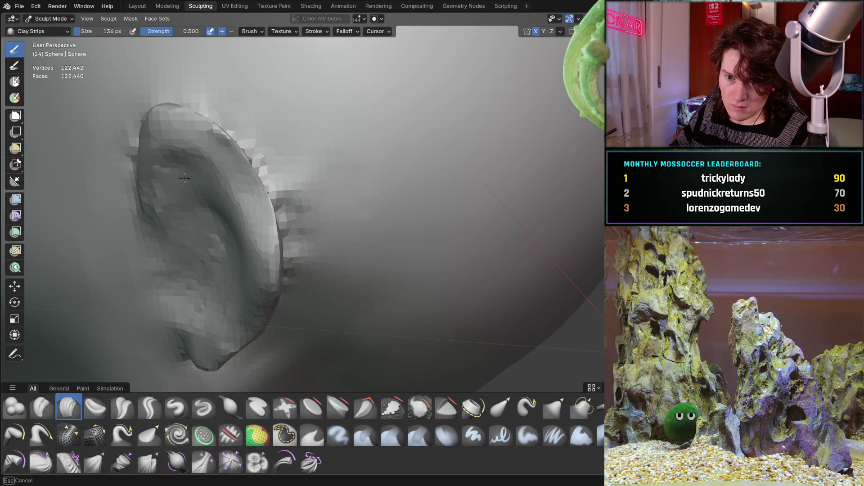
pyautogui.moveTo(232, 243)
pyautogui.mouseDown(button='middle')
pyautogui.moveTo(195, 256)
pyautogui.moveTo(366, 220)
pyautogui.mouseUp(button='middle')
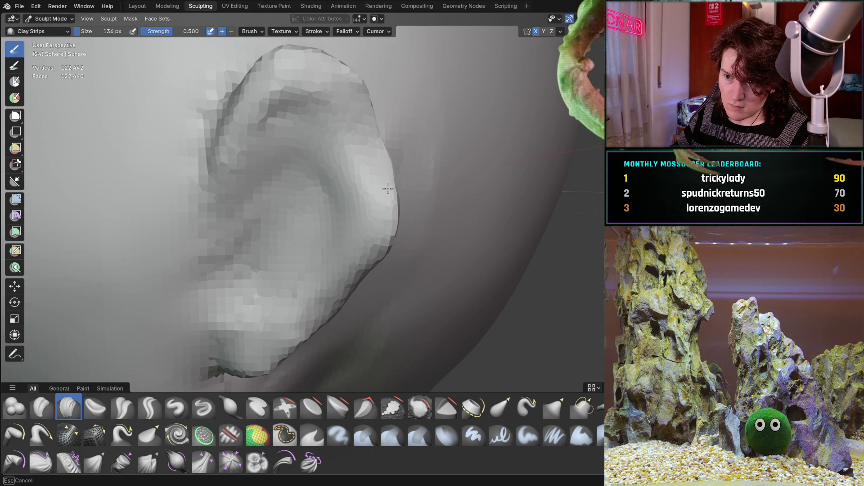
pyautogui.moveTo(380, 158); pyautogui.dragTo(252, 198, button='middle')
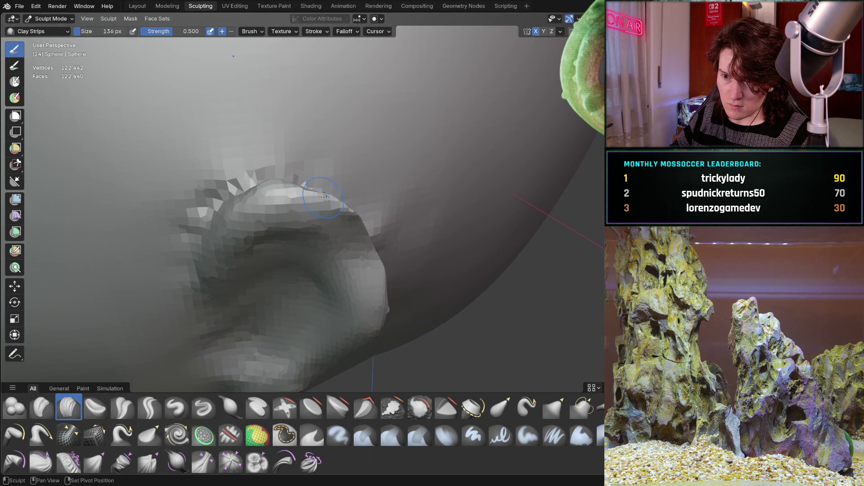
pyautogui.moveTo(356, 226)
pyautogui.mouseDown(button='middle')
pyautogui.moveTo(237, 254)
pyautogui.moveTo(266, 216)
pyautogui.moveTo(344, 161)
pyautogui.mouseUp(button='middle')
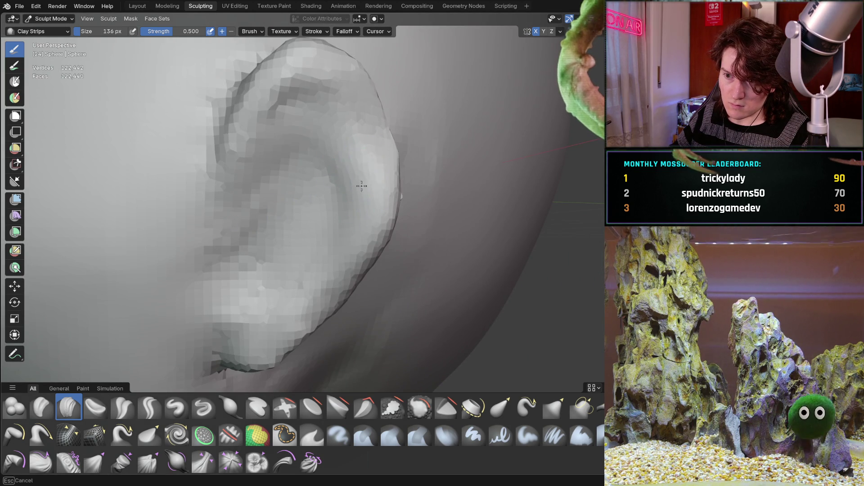
pyautogui.scroll(-5, 279, 267)
pyautogui.moveTo(278, 266)
pyautogui.mouseDown(button='middle')
pyautogui.moveTo(227, 187)
pyautogui.moveTo(263, 158)
pyautogui.moveTo(245, 121)
pyautogui.moveTo(259, 205)
pyautogui.moveTo(270, 170)
pyautogui.moveTo(272, 193)
pyautogui.moveTo(261, 180)
pyautogui.moveTo(310, 194)
pyautogui.mouseUp(button='middle')
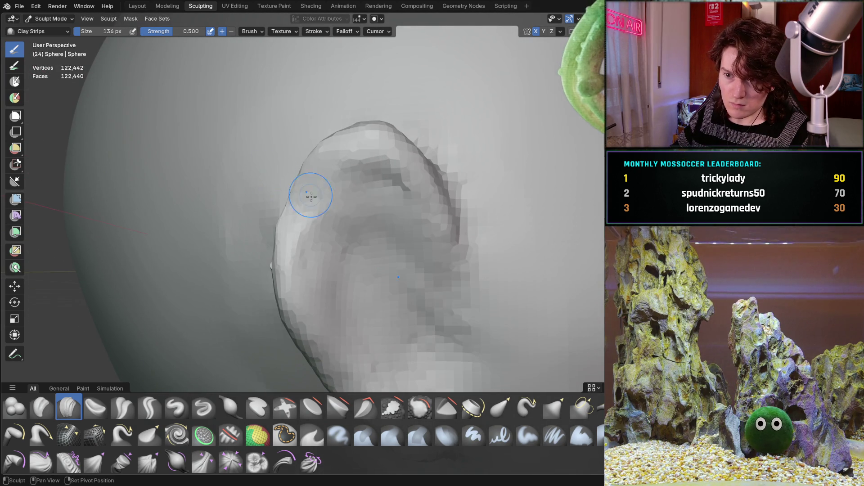
# Step: Enlarge the Clay Strips brush to 256 px, then reduce it to 110 px
pyautogui.press('f')
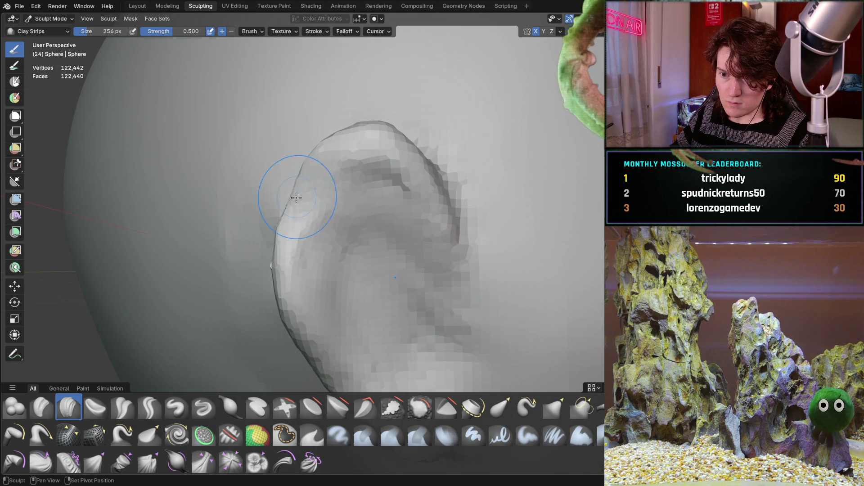
pyautogui.click(303, 179)
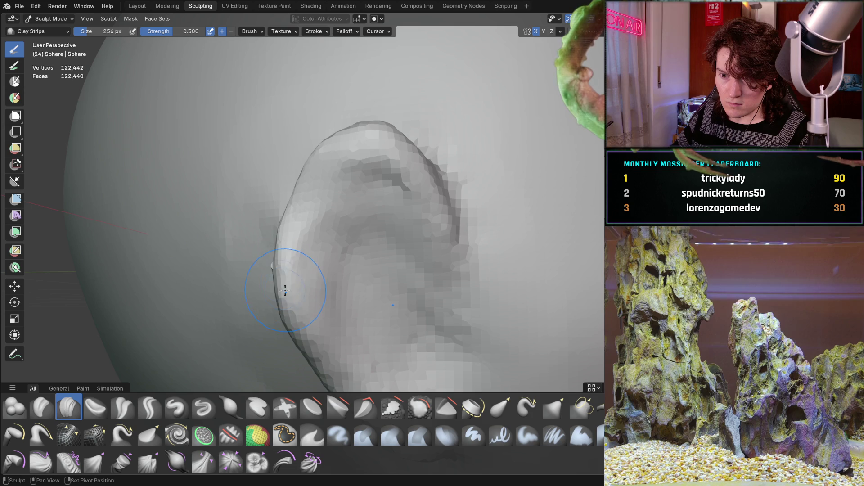
pyautogui.moveTo(307, 237)
pyautogui.mouseDown(button='middle')
pyautogui.moveTo(324, 236)
pyautogui.moveTo(325, 193)
pyautogui.moveTo(185, 298)
pyautogui.mouseUp(button='middle')
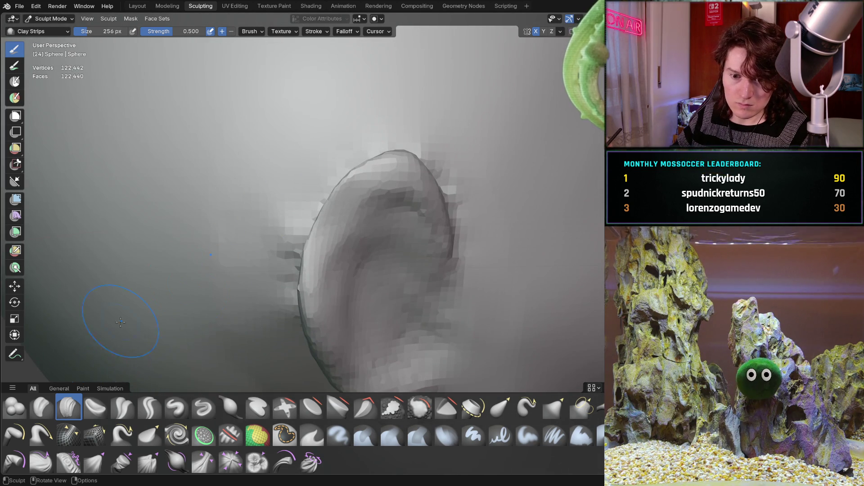
pyautogui.scroll(4, 324, 194)
pyautogui.press('f')
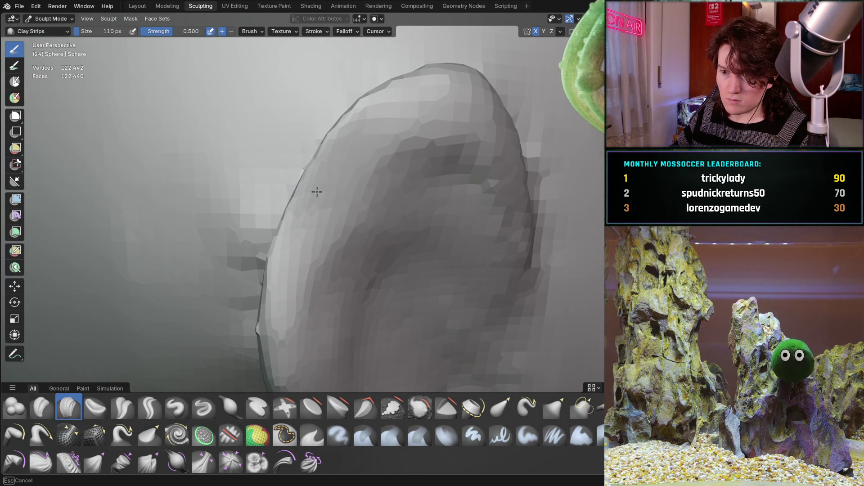
pyautogui.click(325, 176)
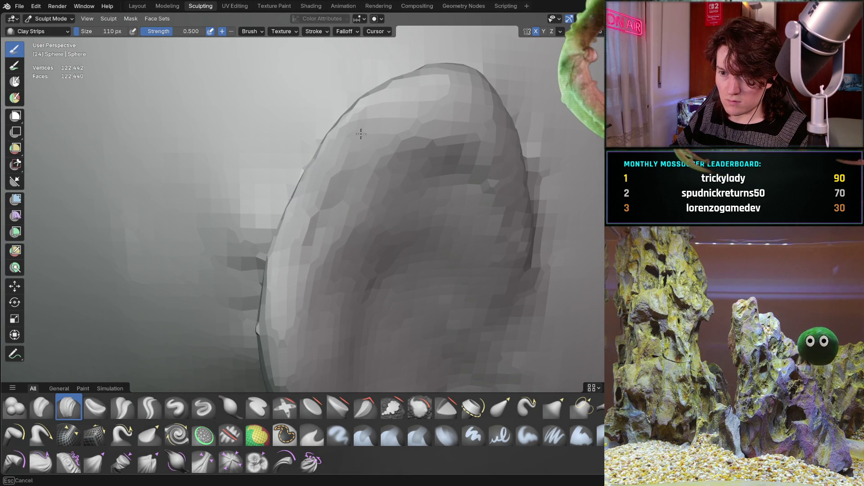
pyautogui.moveTo(280, 270)
pyautogui.keyDown('ctrl'); pyautogui.mouseDown(button='middle')
pyautogui.moveTo(313, 169)
pyautogui.moveTo(301, 189)
pyautogui.moveTo(275, 188)
pyautogui.moveTo(256, 158)
pyautogui.moveTo(245, 174)
pyautogui.moveTo(259, 152)
pyautogui.mouseUp(button='middle'); pyautogui.keyUp('ctrl')
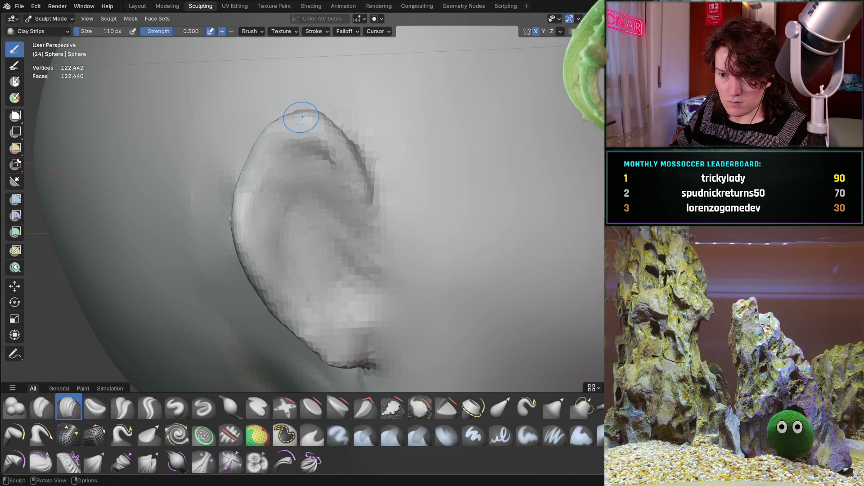
pyautogui.scroll(-5, 301, 117)
pyautogui.scroll(8, 239, 208)
pyautogui.moveTo(240, 208); pyautogui.dragTo(213, 227, button='middle')
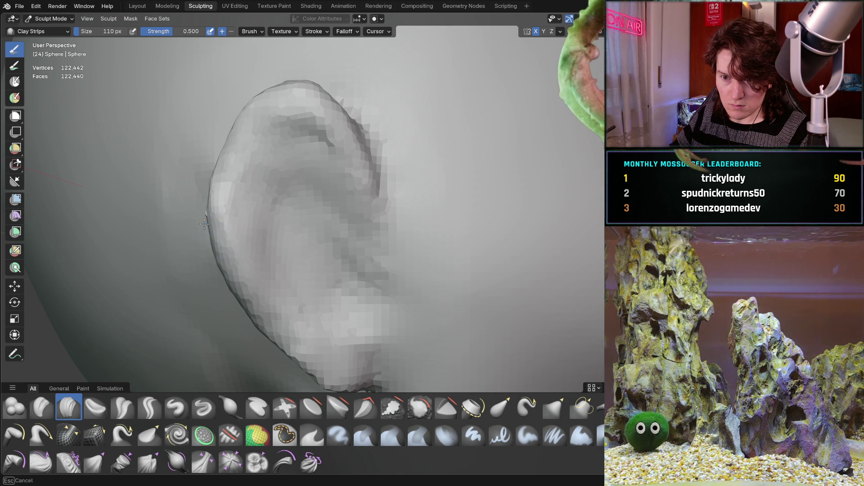
pyautogui.moveTo(211, 202)
pyautogui.mouseDown(button='middle')
pyautogui.moveTo(276, 252)
pyautogui.moveTo(282, 240)
pyautogui.moveTo(295, 241)
pyautogui.moveTo(270, 274)
pyautogui.moveTo(231, 270)
pyautogui.mouseUp(button='middle')
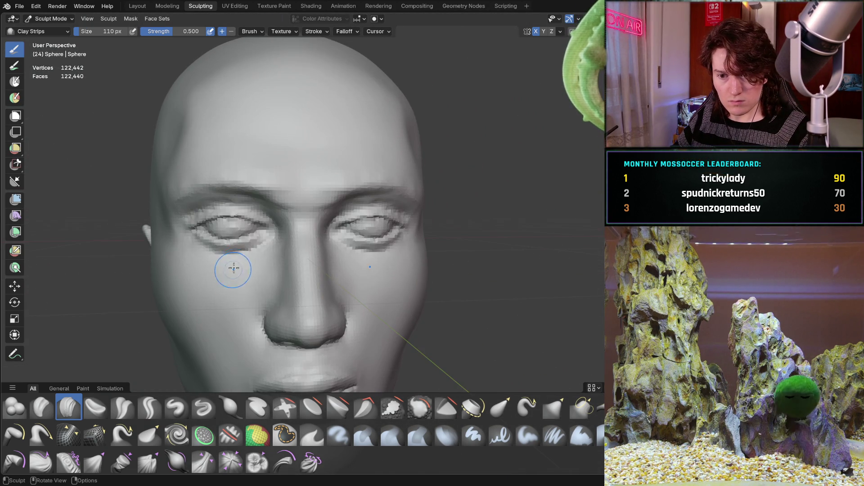
# Step: Orbit and zoom around the head to inspect its profile and face
pyautogui.moveTo(323, 204)
pyautogui.mouseDown(button='middle')
pyautogui.moveTo(320, 239)
pyautogui.moveTo(290, 255)
pyautogui.mouseUp(button='middle')
pyautogui.scroll(-3, 320, 239)
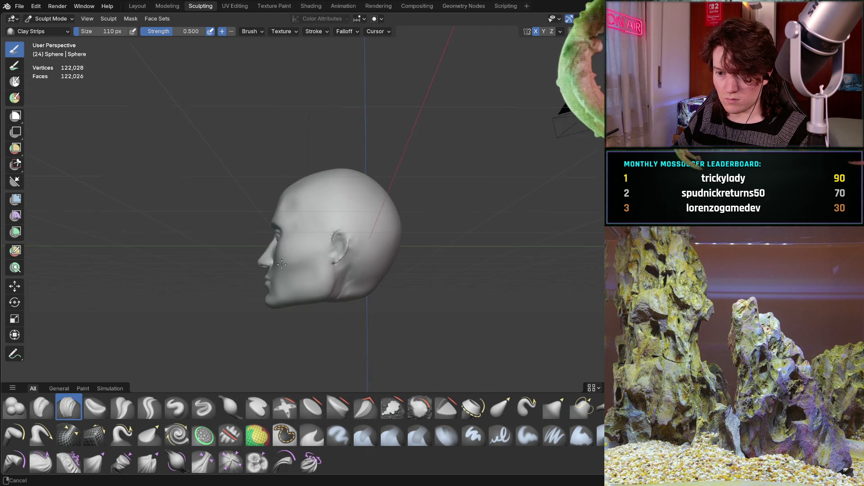
pyautogui.scroll(4, 305, 223)
pyautogui.moveTo(261, 297)
pyautogui.mouseDown(button='middle')
pyautogui.moveTo(288, 270)
pyautogui.moveTo(287, 259)
pyautogui.mouseUp(button='middle')
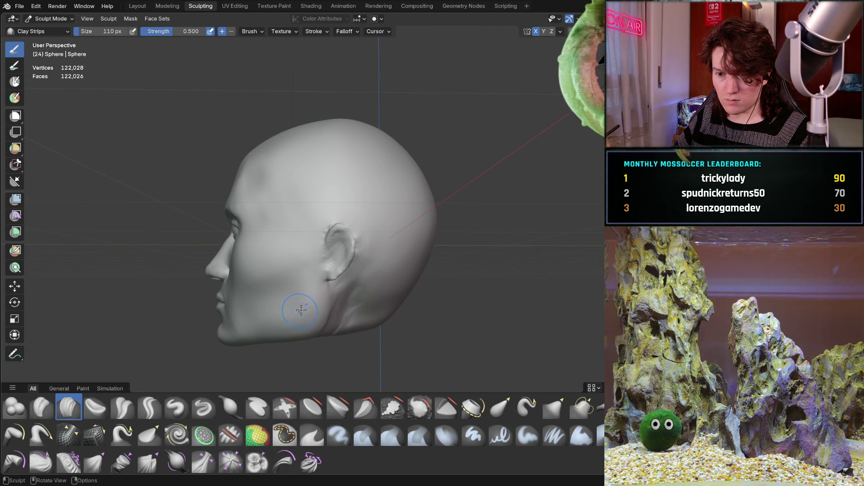
pyautogui.moveTo(358, 296)
pyautogui.mouseDown(button='middle')
pyautogui.moveTo(382, 318)
pyautogui.moveTo(314, 306)
pyautogui.mouseUp(button='middle')
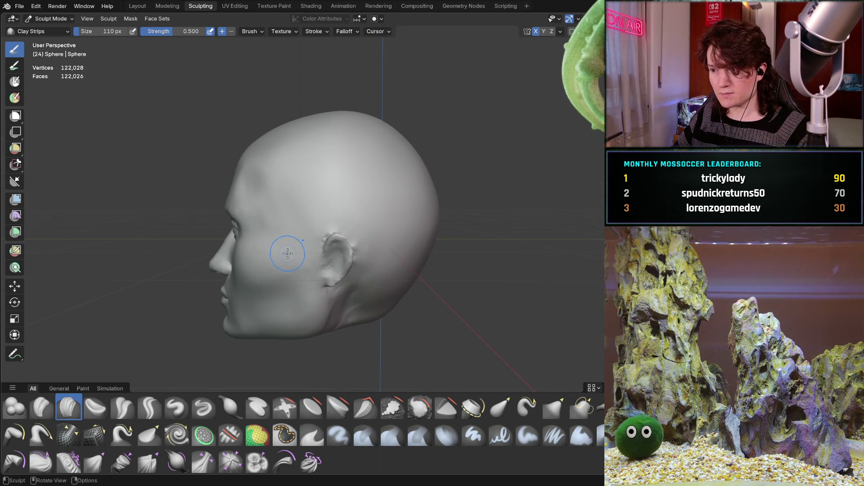
pyautogui.moveTo(285, 251); pyautogui.dragTo(385, 256, button='middle')
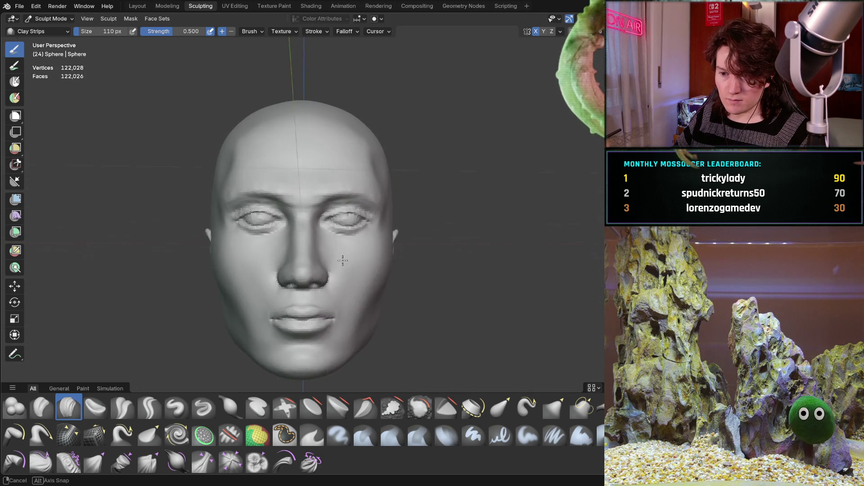
pyautogui.scroll(3, 338, 260)
pyautogui.moveTo(332, 263); pyautogui.dragTo(330, 259, button='middle')
pyautogui.scroll(5, 353, 229)
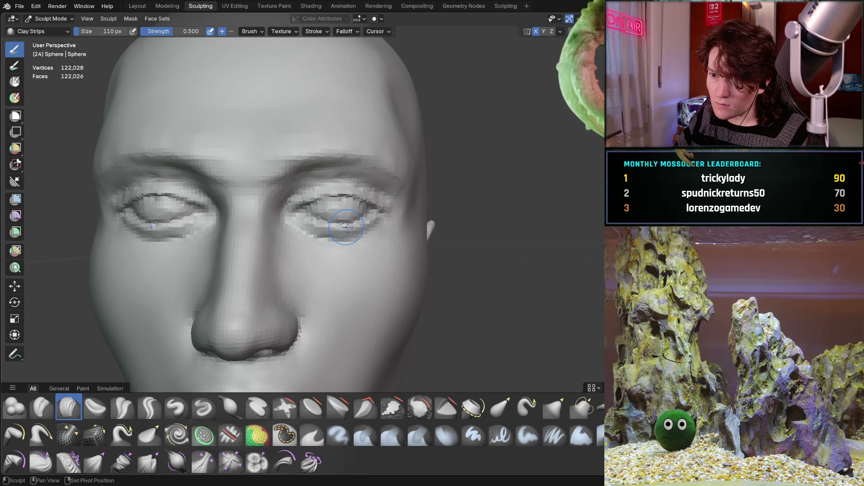
pyautogui.scroll(-2, 353, 230)
# Step: Frame the brow and carve vertical hair strokes on the temple above the eye
pyautogui.moveTo(353, 230); pyautogui.dragTo(344, 175, button='middle')
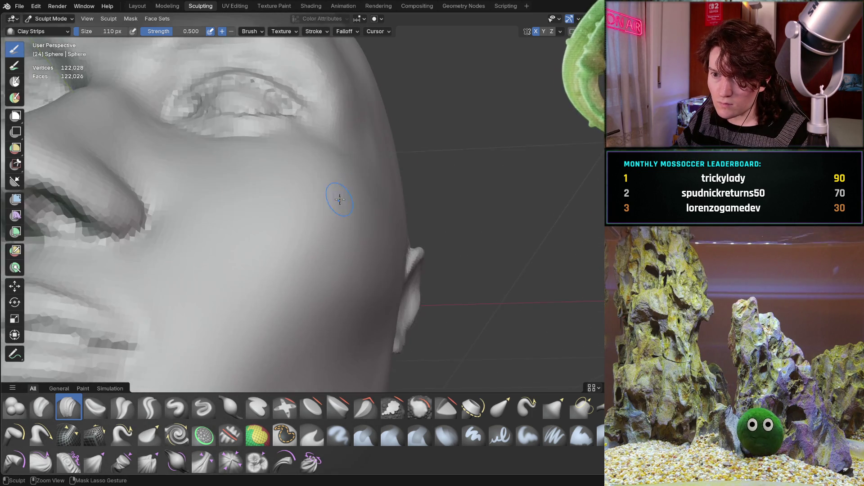
pyautogui.scroll(-4, 294, 261)
pyautogui.moveTo(293, 261)
pyautogui.mouseDown(button='middle')
pyautogui.moveTo(278, 295)
pyautogui.moveTo(288, 279)
pyautogui.mouseUp(button='middle')
pyautogui.scroll(6, 342, 215)
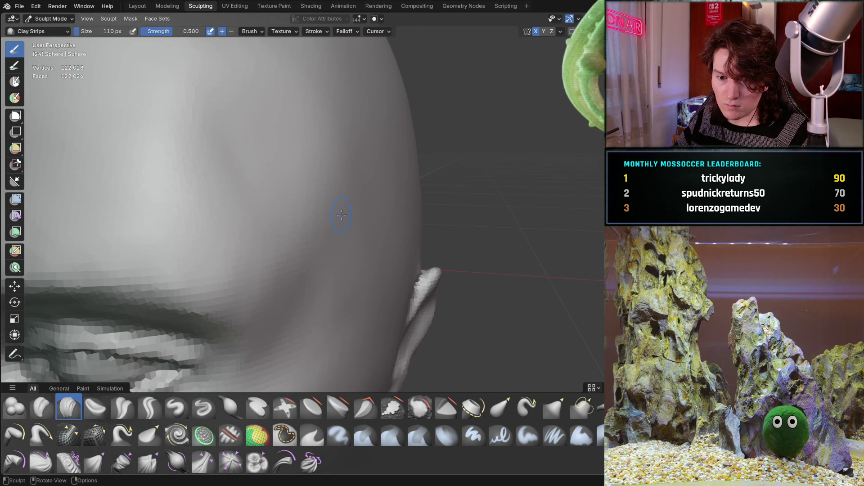
pyautogui.moveTo(257, 224); pyautogui.dragTo(326, 225, button='middle')
pyautogui.scroll(-3, 270, 228)
pyautogui.scroll(2, 290, 232)
pyautogui.moveTo(328, 230)
pyautogui.mouseDown()
pyautogui.moveTo(336, 246)
pyautogui.moveTo(343, 223)
pyautogui.moveTo(322, 249)
pyautogui.moveTo(310, 216)
pyautogui.mouseUp()
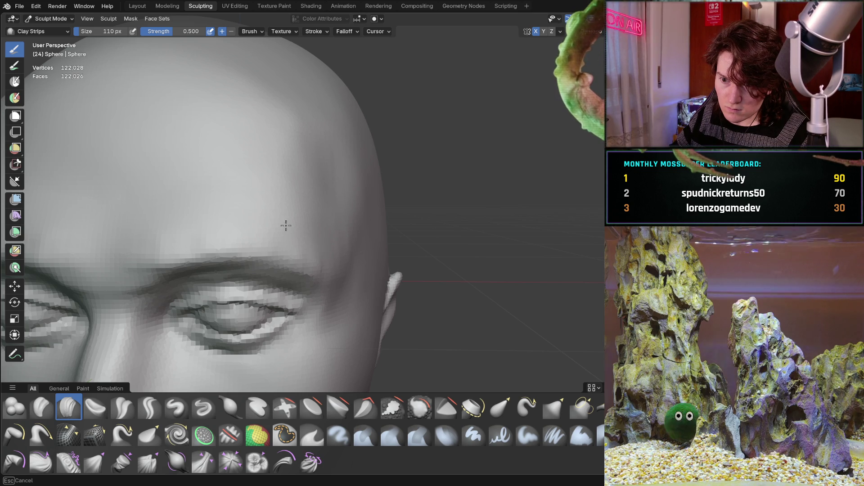
pyautogui.moveTo(327, 250); pyautogui.dragTo(313, 253, button='middle')
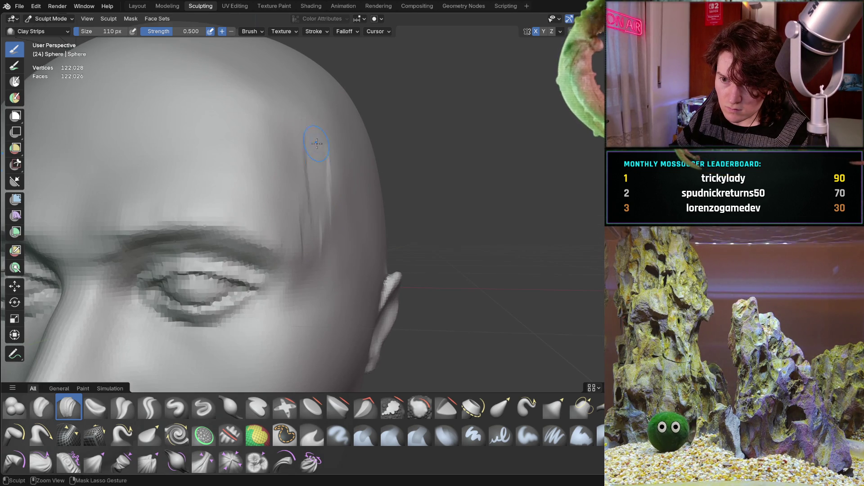
# Step: Carve more hair-strand grooves above the temple, checking from front and side
pyautogui.moveTo(328, 163); pyautogui.dragTo(328, 165, button='middle')
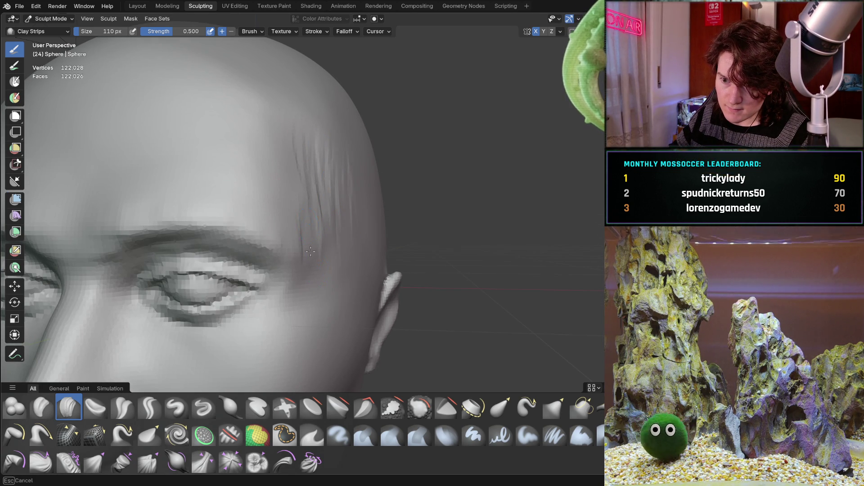
pyautogui.scroll(-5, 369, 214)
pyautogui.moveTo(369, 212)
pyautogui.mouseDown(button='middle')
pyautogui.moveTo(366, 190)
pyautogui.moveTo(283, 169)
pyautogui.mouseUp(button='middle')
pyautogui.scroll(4, 368, 198)
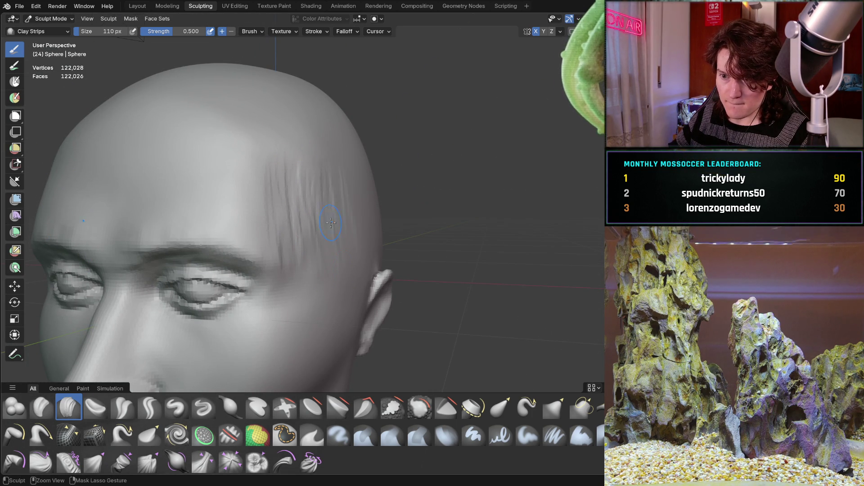
pyautogui.moveTo(308, 147); pyautogui.dragTo(335, 196, button='middle')
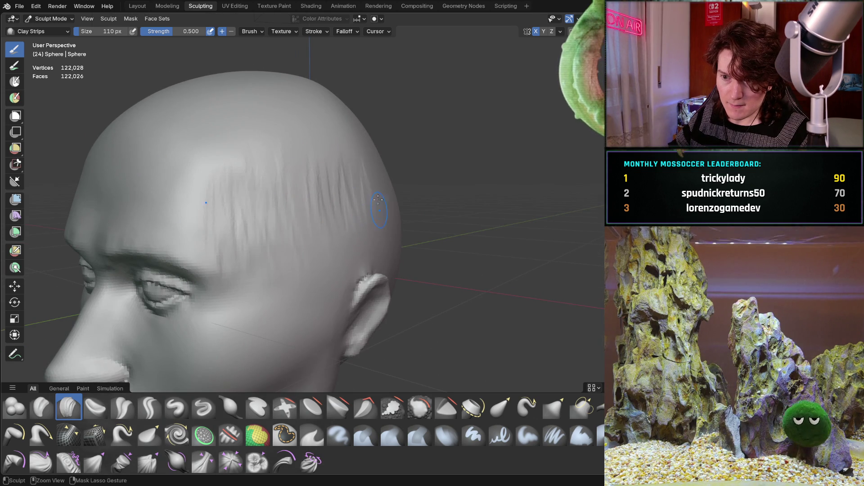
pyautogui.scroll(-5, 389, 214)
pyautogui.moveTo(390, 213); pyautogui.dragTo(373, 167, button='middle')
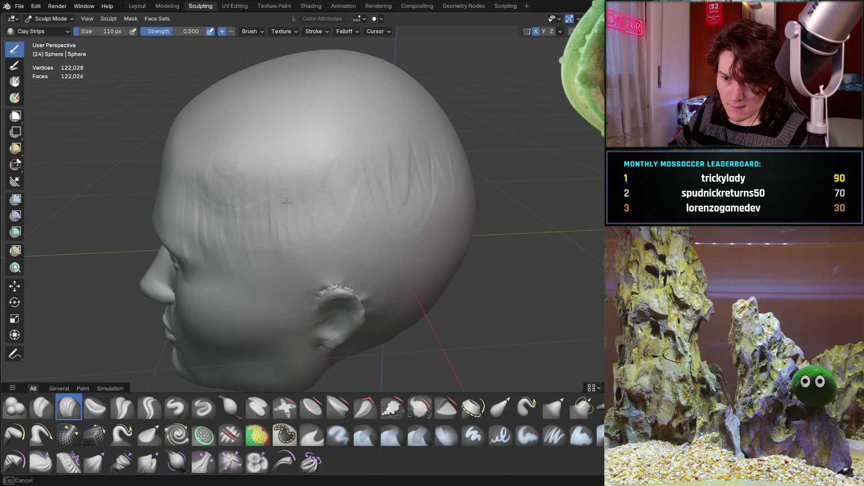
# Step: Extend the hair grooves back across the side scalp toward the ear
pyautogui.scroll(3, 293, 187)
pyautogui.moveTo(293, 188); pyautogui.dragTo(286, 190, button='middle')
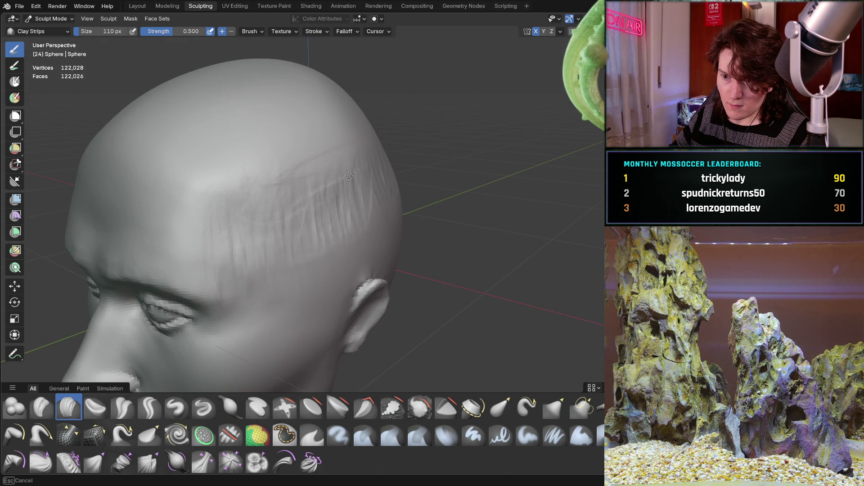
pyautogui.scroll(-2, 332, 230)
pyautogui.moveTo(332, 230); pyautogui.dragTo(243, 240, button='middle')
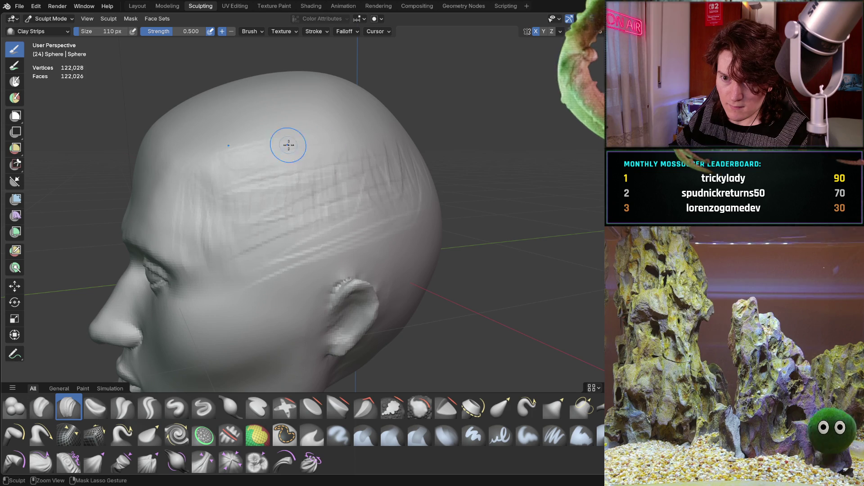
pyautogui.moveTo(346, 148)
pyautogui.mouseDown(button='middle')
pyautogui.moveTo(455, 144)
pyautogui.moveTo(428, 164)
pyautogui.moveTo(325, 194)
pyautogui.mouseUp(button='middle')
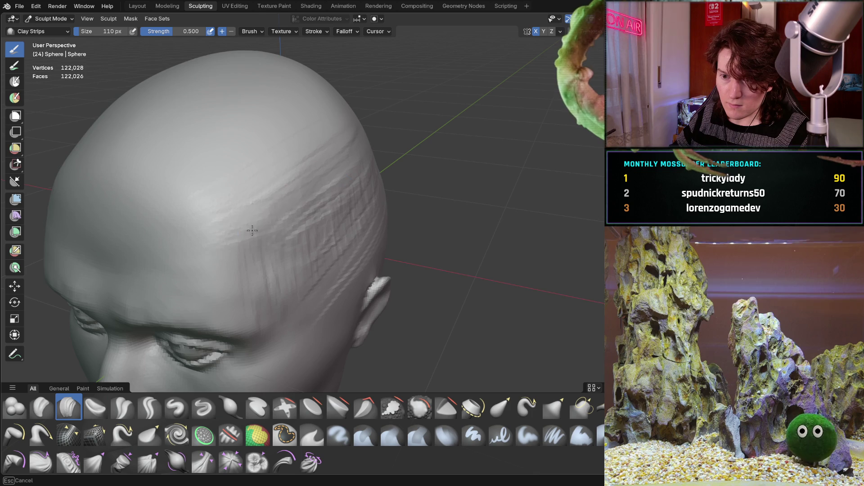
pyautogui.moveTo(352, 186); pyautogui.dragTo(283, 177, button='middle')
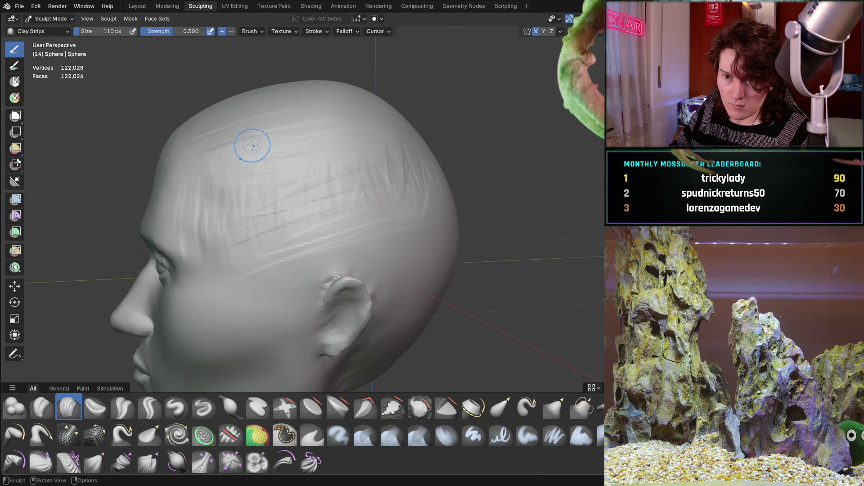
pyautogui.moveTo(252, 142); pyautogui.dragTo(235, 147, button='middle')
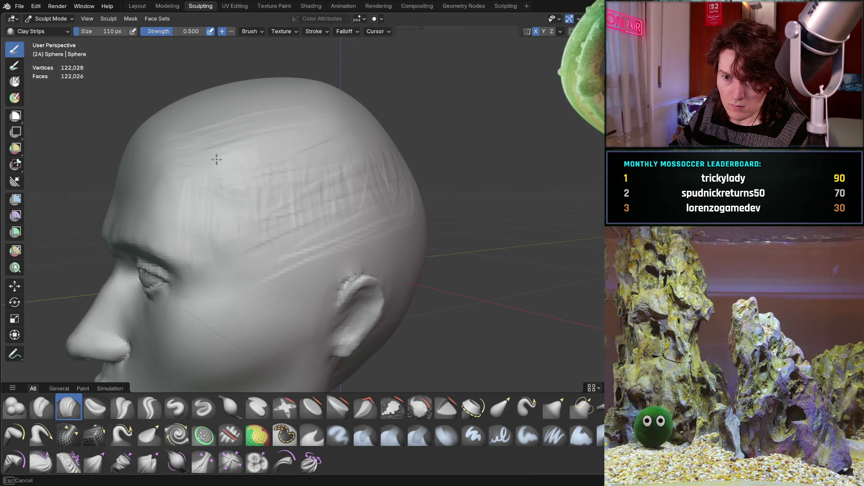
pyautogui.moveTo(362, 199); pyautogui.dragTo(416, 206, button='middle')
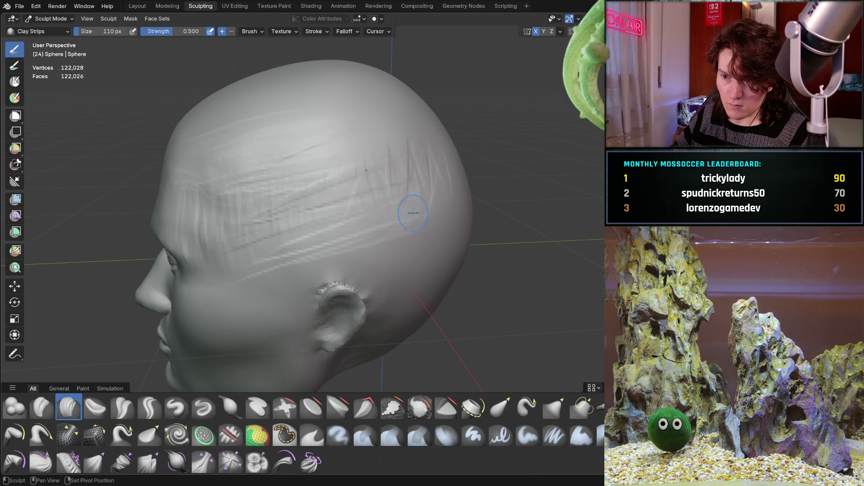
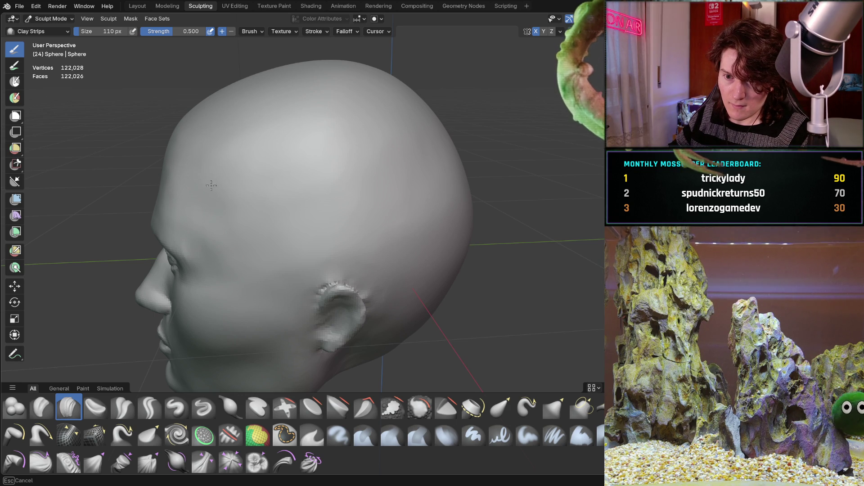
# Step: Orbit to a three-quarter view showing the ear and set the Clay Strips brush radius to 232 px
pyautogui.moveTo(262, 265)
pyautogui.mouseDown(button='middle')
pyautogui.moveTo(253, 225)
pyautogui.moveTo(225, 198)
pyautogui.moveTo(203, 208)
pyautogui.mouseUp(button='middle')
pyautogui.scroll(5, 222, 195)
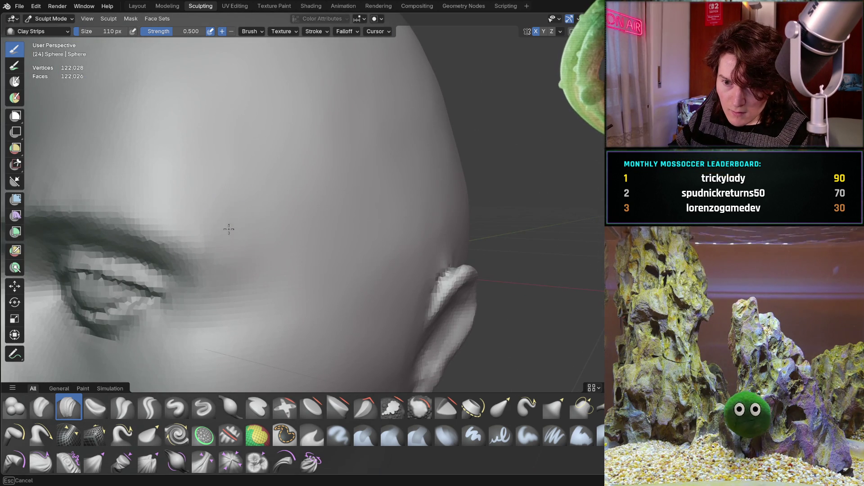
pyautogui.moveTo(274, 282)
pyautogui.mouseDown(button='middle')
pyautogui.moveTo(461, 144)
pyautogui.moveTo(464, 172)
pyautogui.mouseUp(button='middle')
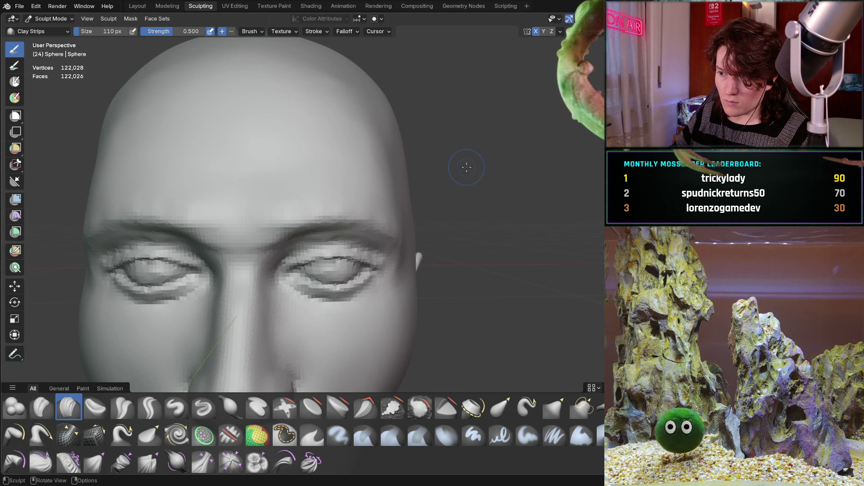
pyautogui.moveTo(430, 212)
pyautogui.mouseDown(button='middle')
pyautogui.moveTo(434, 194)
pyautogui.moveTo(398, 219)
pyautogui.moveTo(331, 235)
pyautogui.mouseUp(button='middle')
pyautogui.press('f')
pyautogui.click(398, 232)
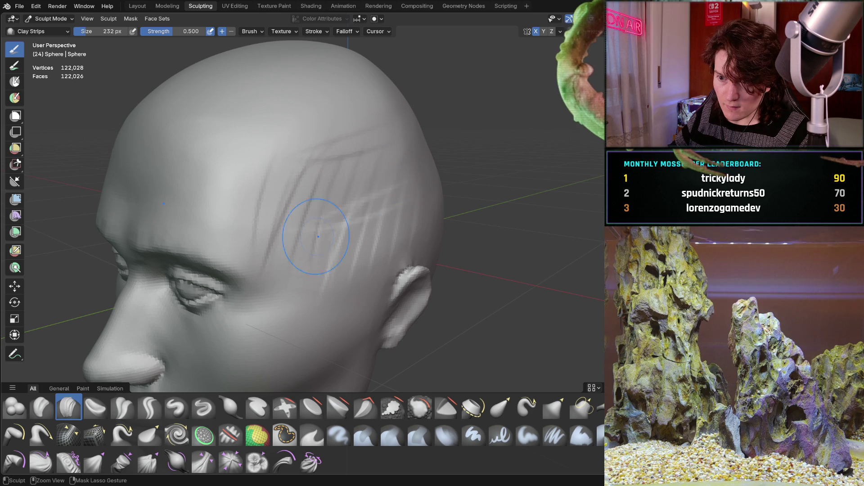
# Step: Lay Clay Strips ridges over the upper side of the head and across the forehead
pyautogui.moveTo(336, 212)
pyautogui.mouseDown(button='middle')
pyautogui.moveTo(436, 189)
pyautogui.moveTo(444, 155)
pyautogui.mouseUp(button='middle')
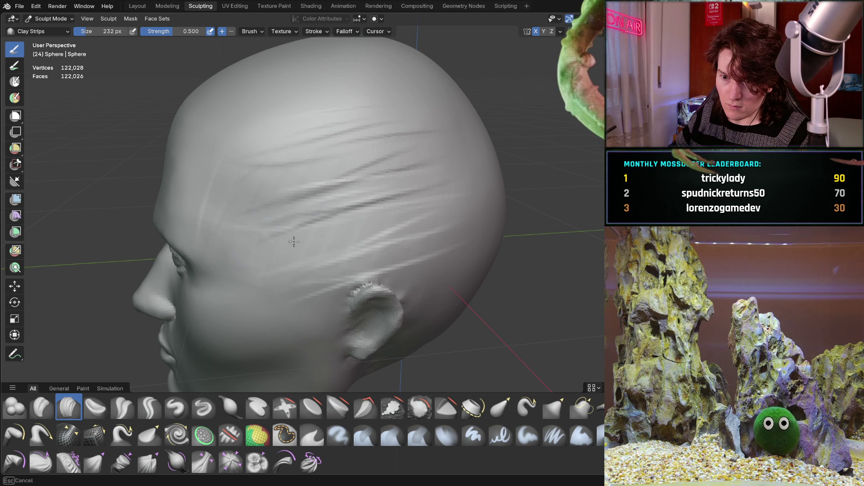
pyautogui.moveTo(291, 242)
pyautogui.mouseDown(button='middle')
pyautogui.moveTo(507, 150)
pyautogui.moveTo(503, 169)
pyautogui.moveTo(494, 158)
pyautogui.moveTo(406, 191)
pyautogui.mouseUp(button='middle')
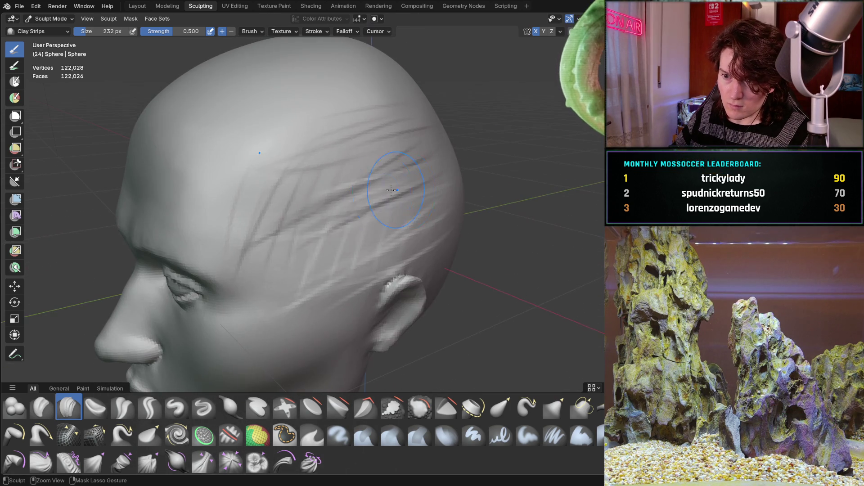
pyautogui.moveTo(422, 220)
pyautogui.mouseDown()
pyautogui.moveTo(385, 118)
pyautogui.moveTo(406, 158)
pyautogui.mouseUp()
pyautogui.moveTo(467, 156)
pyautogui.mouseDown(button='middle')
pyautogui.moveTo(529, 139)
pyautogui.moveTo(513, 119)
pyautogui.mouseUp(button='middle')
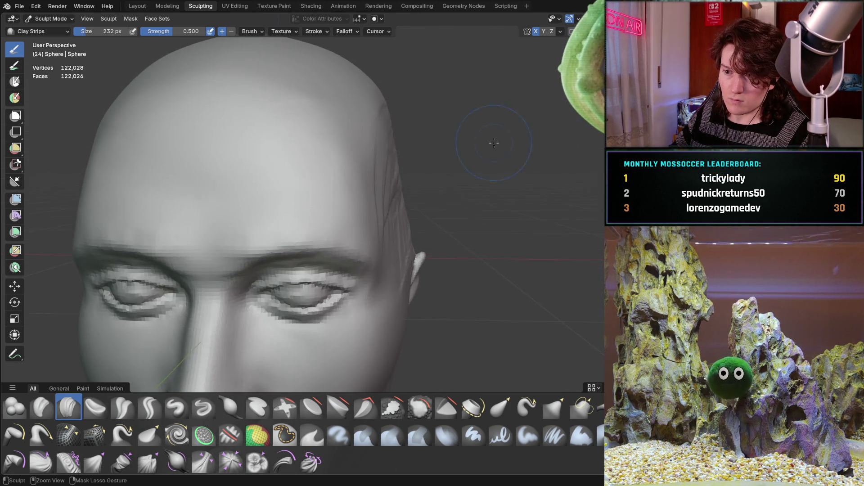
pyautogui.scroll(-5, 386, 222)
pyautogui.moveTo(386, 222)
pyautogui.mouseDown(button='middle')
pyautogui.moveTo(398, 216)
pyautogui.moveTo(390, 208)
pyautogui.mouseUp(button='middle')
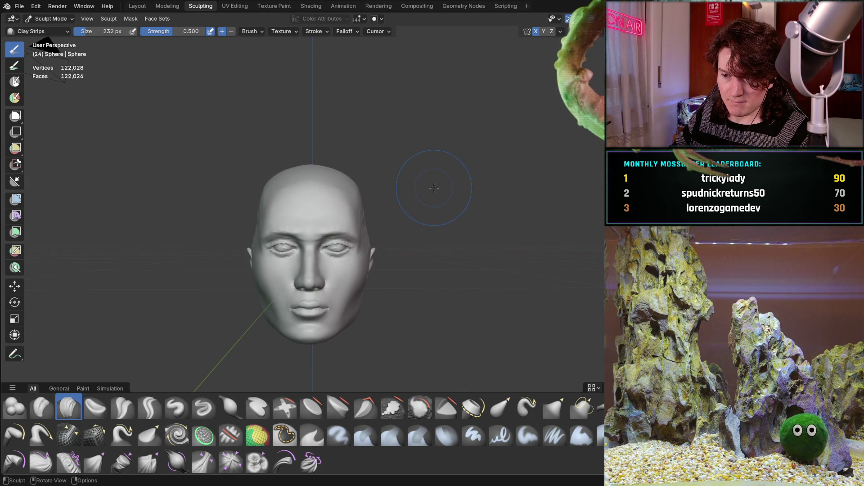
pyautogui.moveTo(430, 190)
pyautogui.mouseDown(button='middle')
pyautogui.moveTo(371, 175)
pyautogui.moveTo(349, 193)
pyautogui.moveTo(323, 193)
pyautogui.moveTo(414, 197)
pyautogui.moveTo(390, 235)
pyautogui.moveTo(437, 235)
pyautogui.moveTo(408, 248)
pyautogui.moveTo(423, 238)
pyautogui.mouseUp(button='middle')
pyautogui.scroll(5, 383, 168)
pyautogui.scroll(-4, 450, 199)
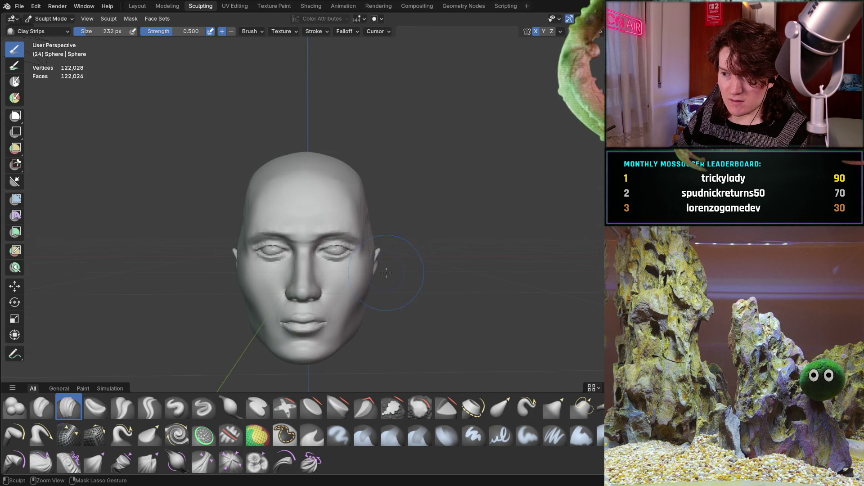
pyautogui.moveTo(337, 270); pyautogui.dragTo(356, 180)
# Step: Inspect the new ridges from the side, then undo the forehead and temple strokes with two Ctrl+Z
pyautogui.moveTo(342, 265)
pyautogui.mouseDown(button='middle')
pyautogui.moveTo(268, 270)
pyautogui.moveTo(332, 224)
pyautogui.mouseUp(button='middle')
pyautogui.scroll(4, 378, 174)
pyautogui.moveTo(379, 173)
pyautogui.keyDown('shift'); pyautogui.mouseDown(button='middle')
pyautogui.moveTo(380, 189)
pyautogui.moveTo(328, 228)
pyautogui.moveTo(347, 203)
pyautogui.mouseUp(button='middle'); pyautogui.keyUp('shift')
pyautogui.scroll(-5, 360, 198)
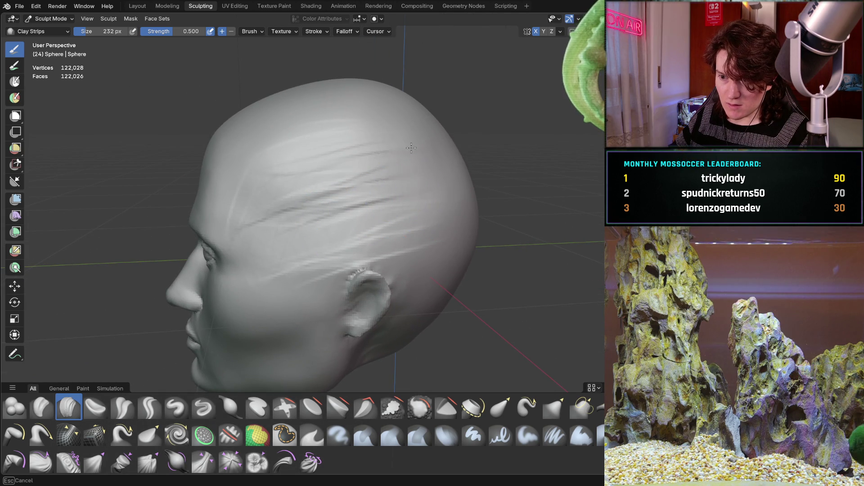
pyautogui.hotkey('ctrl', 'z')
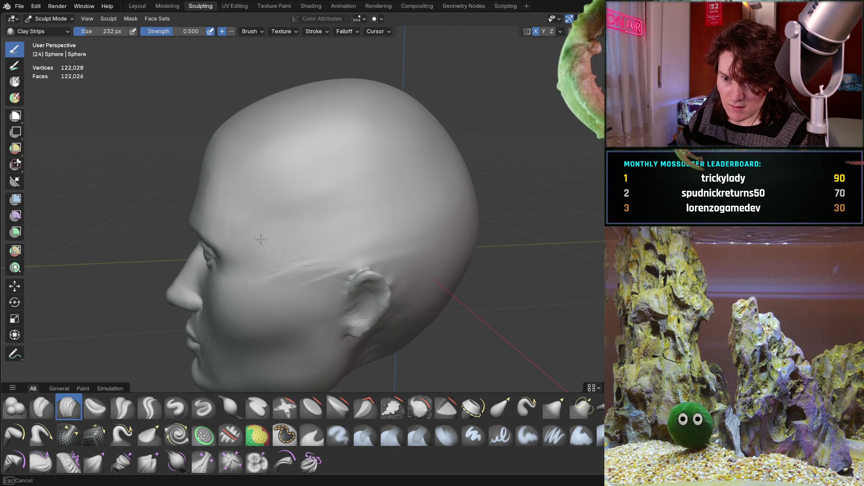
pyautogui.hotkey('ctrl', 'z')
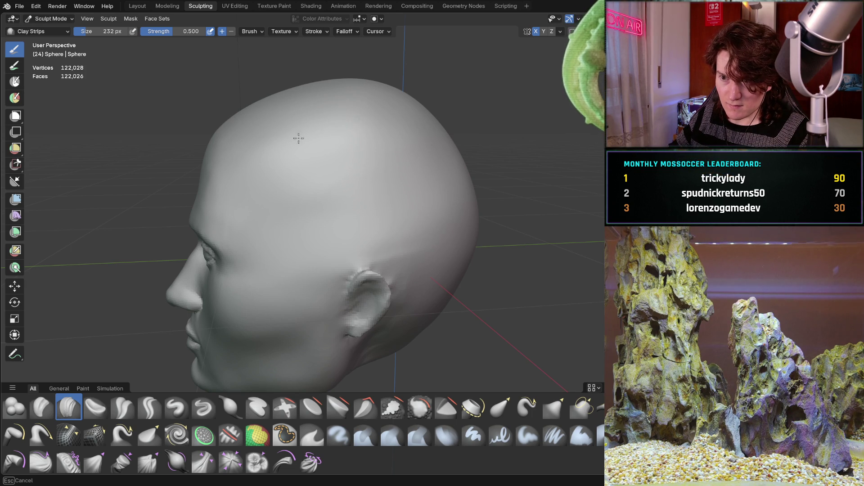
pyautogui.moveTo(369, 120); pyautogui.dragTo(405, 189, button='middle')
# Step: Orbit from three-quarter to side-profile views of the head to frame the temple
pyautogui.scroll(-5, 405, 189)
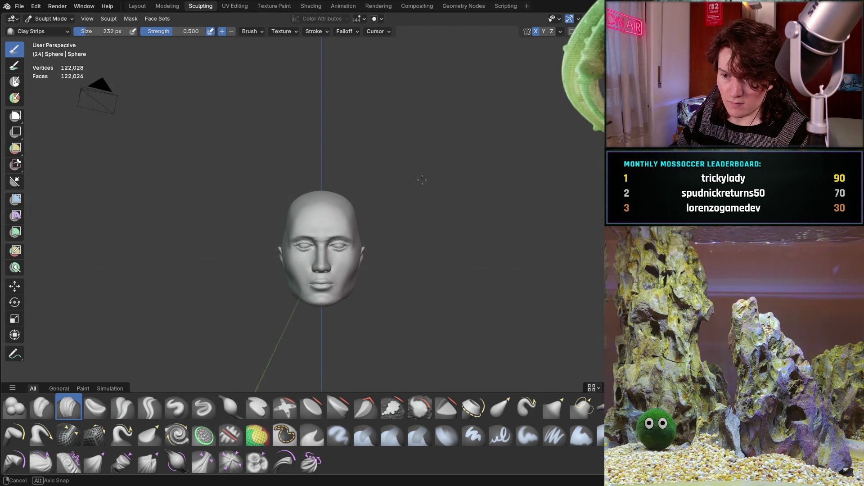
pyautogui.scroll(5, 401, 205)
pyautogui.moveTo(413, 178)
pyautogui.mouseDown(button='middle')
pyautogui.moveTo(401, 168)
pyautogui.moveTo(337, 187)
pyautogui.moveTo(445, 229)
pyautogui.moveTo(247, 237)
pyautogui.moveTo(282, 218)
pyautogui.moveTo(216, 217)
pyautogui.moveTo(264, 250)
pyautogui.moveTo(279, 198)
pyautogui.moveTo(243, 213)
pyautogui.mouseUp(button='middle')
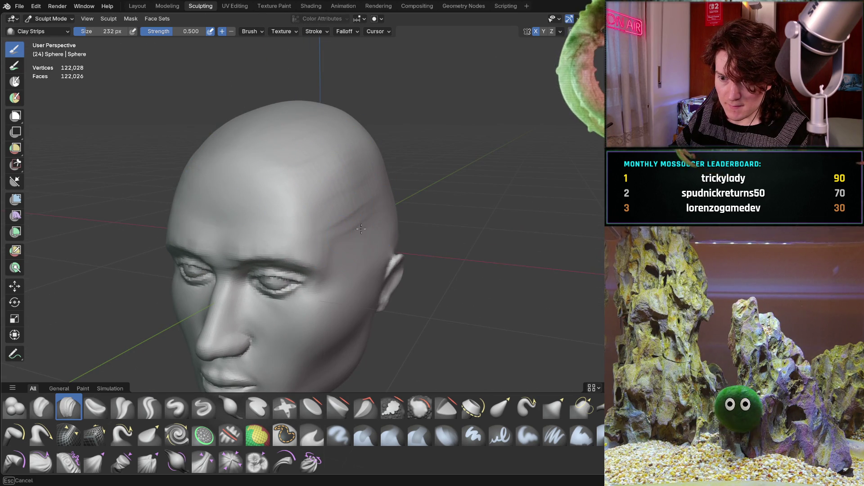
pyautogui.moveTo(395, 209); pyautogui.dragTo(301, 206, button='middle')
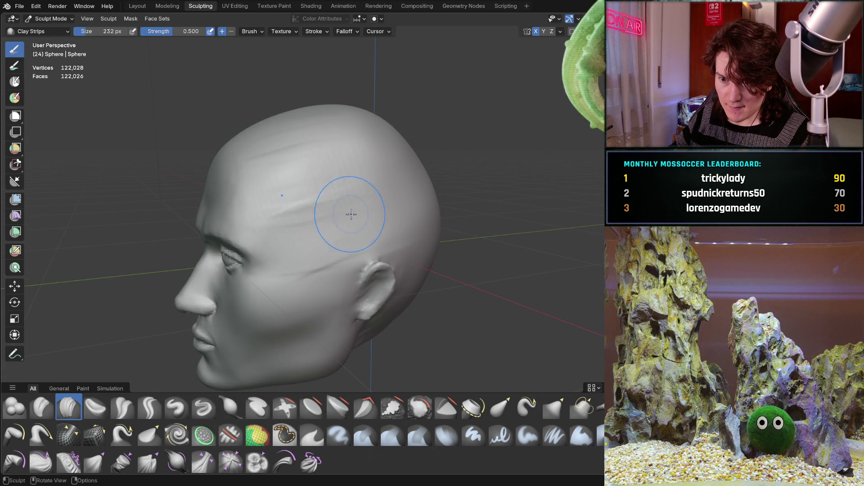
pyautogui.moveTo(422, 199)
pyautogui.mouseDown(button='middle')
pyautogui.moveTo(480, 161)
pyautogui.moveTo(440, 180)
pyautogui.moveTo(455, 177)
pyautogui.moveTo(447, 179)
pyautogui.mouseUp(button='middle')
pyautogui.scroll(5, 449, 166)
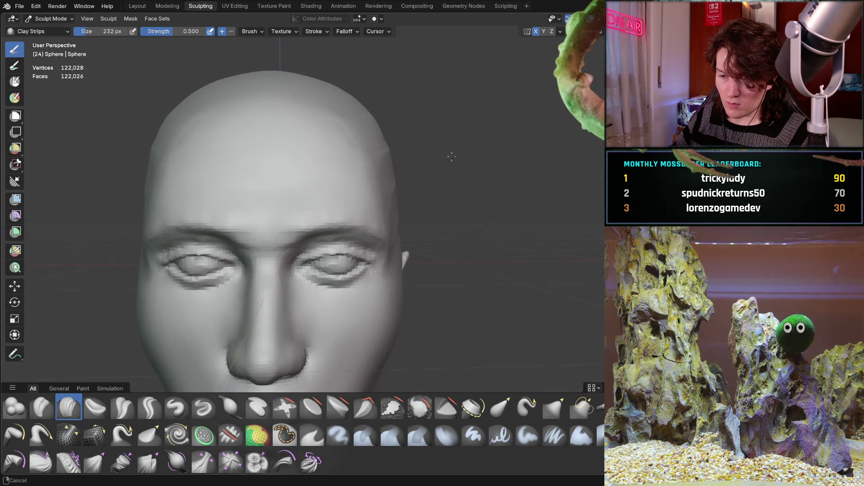
pyautogui.moveTo(449, 149)
pyautogui.mouseDown(button='middle')
pyautogui.moveTo(416, 163)
pyautogui.moveTo(357, 228)
pyautogui.moveTo(363, 193)
pyautogui.mouseUp(button='middle')
pyautogui.scroll(3, 370, 193)
pyautogui.scroll(-2, 370, 193)
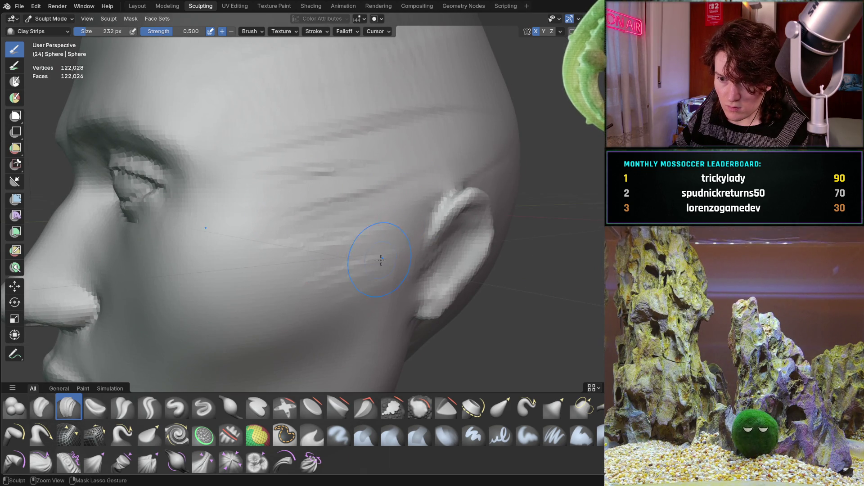
pyautogui.moveTo(386, 275); pyautogui.dragTo(365, 195, button='middle')
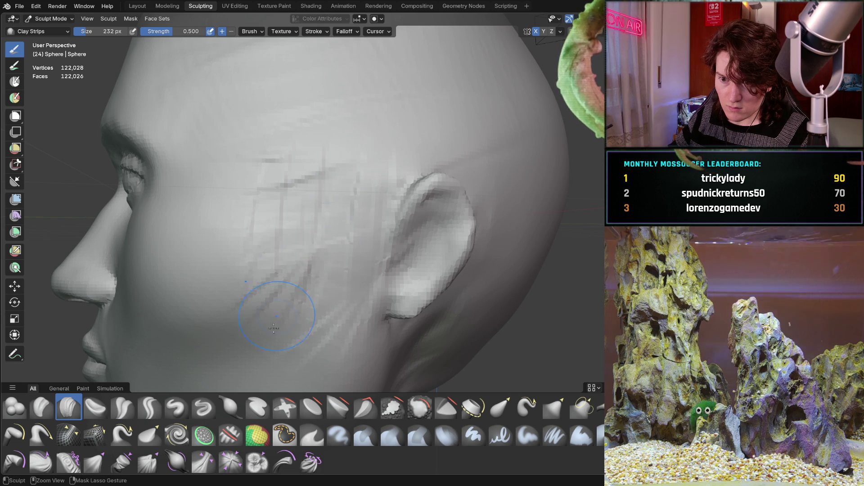
pyautogui.moveTo(341, 201)
pyautogui.mouseDown(button='middle')
pyautogui.moveTo(318, 228)
pyautogui.moveTo(431, 207)
pyautogui.moveTo(423, 239)
pyautogui.moveTo(356, 183)
pyautogui.mouseUp(button='middle')
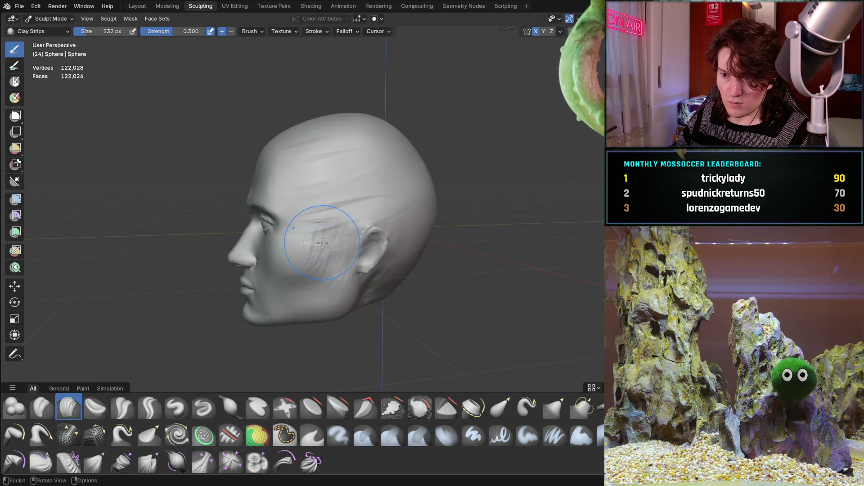
pyautogui.scroll(5, 351, 177)
# Step: Sculpt three Clay Strips streaks along the temple and brow, then view the head from the front
pyautogui.moveTo(310, 184); pyautogui.dragTo(378, 137)
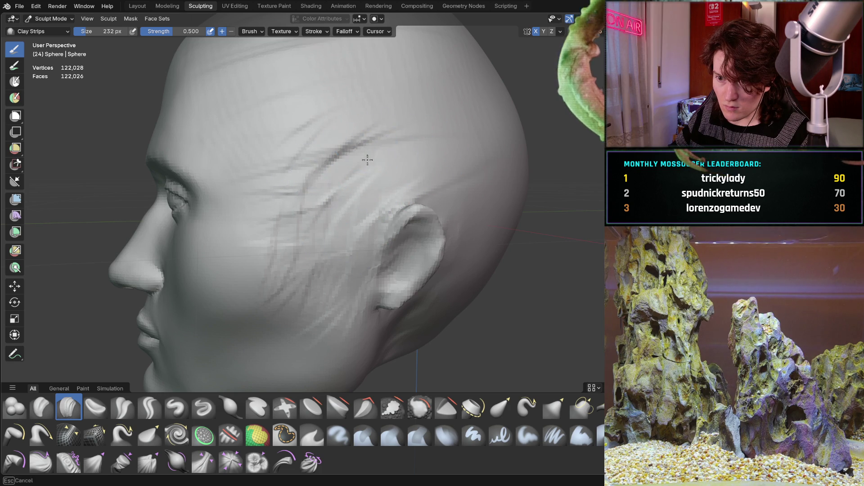
pyautogui.moveTo(340, 172); pyautogui.dragTo(347, 171)
pyautogui.moveTo(460, 169); pyautogui.dragTo(393, 118)
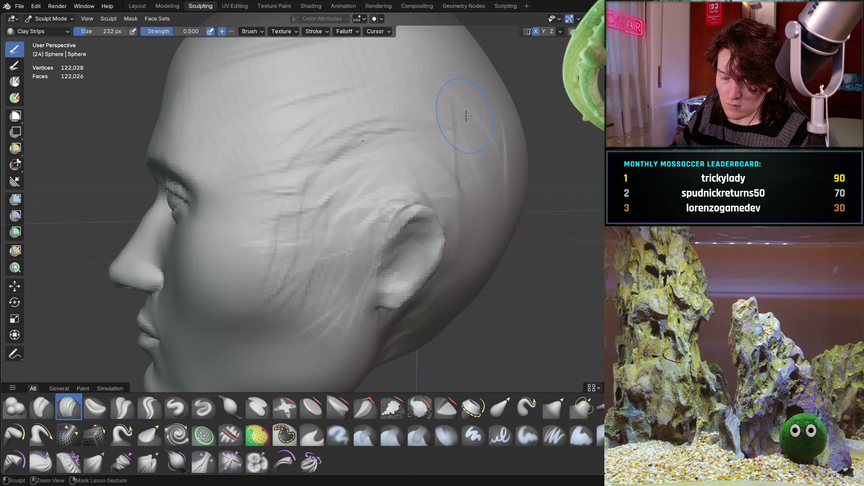
pyautogui.scroll(-5, 457, 100)
pyautogui.moveTo(457, 100); pyautogui.dragTo(498, 176, button='middle')
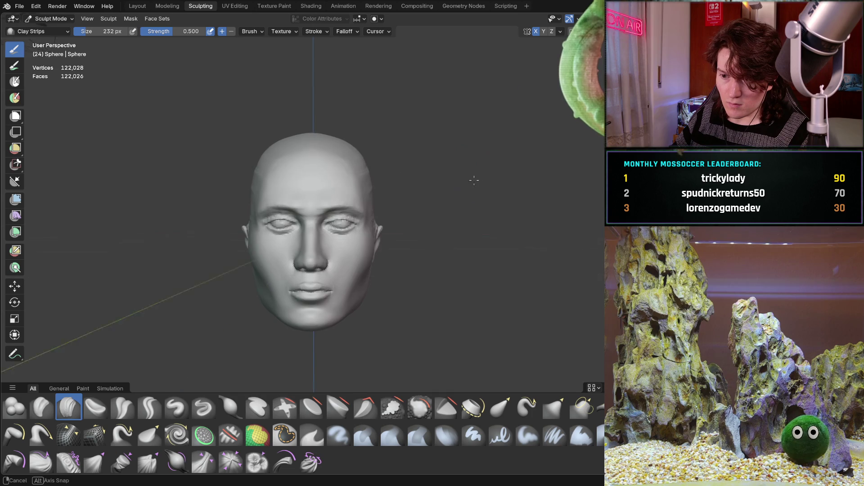
# Step: Orbit between front and left three-quarter views to inspect the cheek, jaw and ear
pyautogui.moveTo(429, 196)
pyautogui.keyDown('ctrl'); pyautogui.mouseDown(button='middle')
pyautogui.moveTo(447, 158)
pyautogui.moveTo(437, 181)
pyautogui.moveTo(419, 174)
pyautogui.mouseUp(button='middle'); pyautogui.keyUp('ctrl')
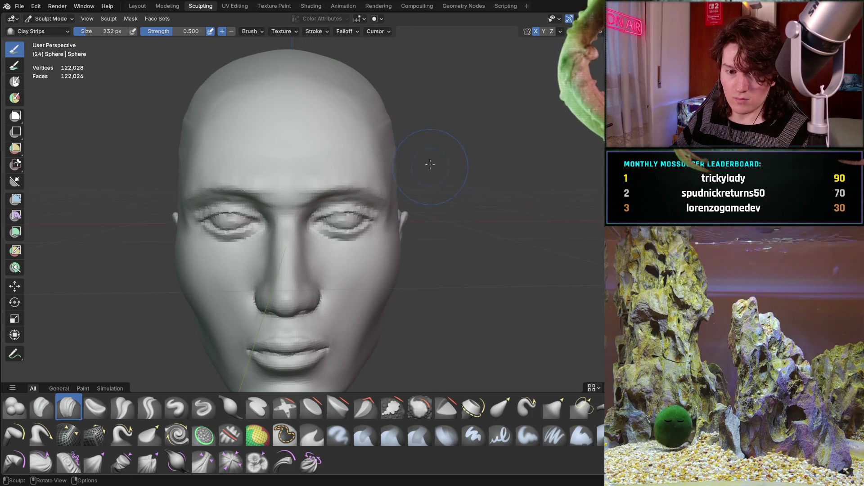
pyautogui.moveTo(357, 183)
pyautogui.mouseDown(button='middle')
pyautogui.moveTo(285, 212)
pyautogui.moveTo(279, 244)
pyautogui.mouseUp(button='middle')
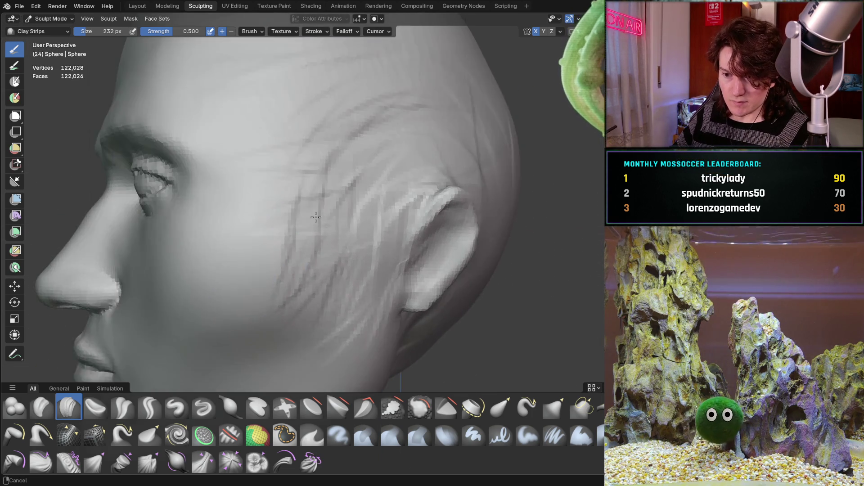
pyautogui.scroll(3, 271, 288)
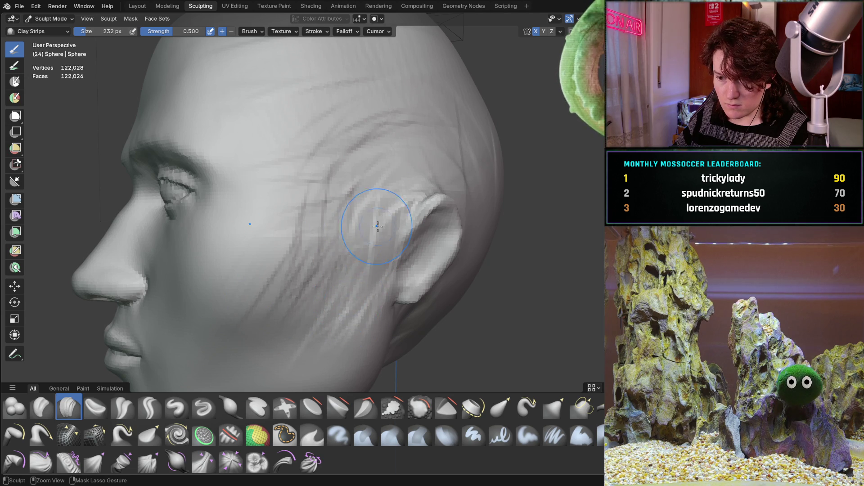
pyautogui.moveTo(380, 239)
pyautogui.mouseDown(button='middle')
pyautogui.moveTo(366, 261)
pyautogui.moveTo(357, 247)
pyautogui.moveTo(328, 270)
pyautogui.moveTo(368, 251)
pyautogui.mouseUp(button='middle')
pyautogui.scroll(3, 342, 268)
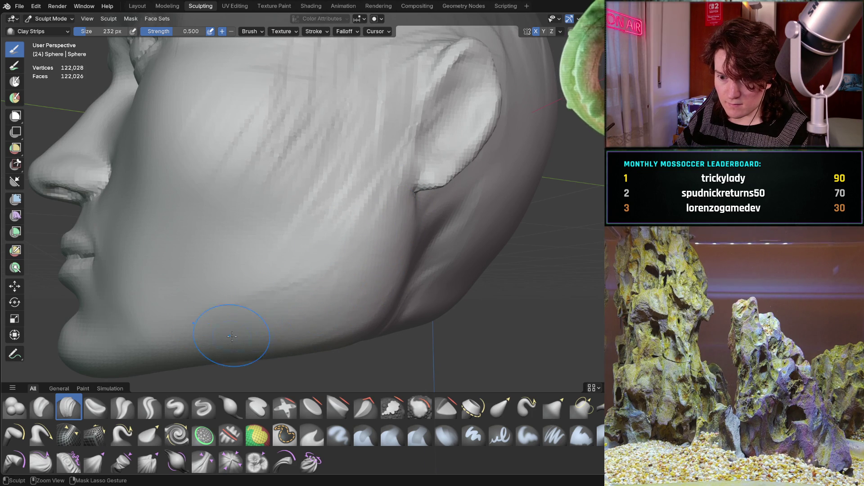
pyautogui.moveTo(336, 293); pyautogui.dragTo(372, 290, button='middle')
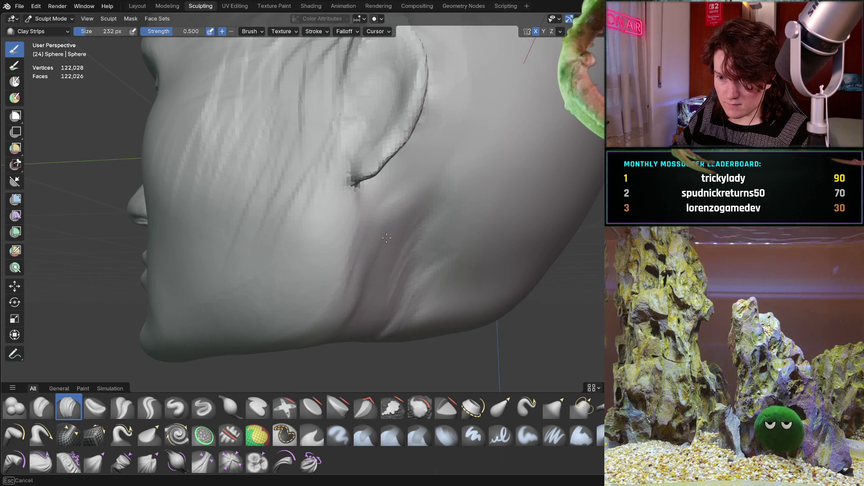
pyautogui.moveTo(422, 222)
pyautogui.mouseDown(button='middle')
pyautogui.moveTo(373, 227)
pyautogui.moveTo(497, 221)
pyautogui.moveTo(464, 212)
pyautogui.moveTo(445, 225)
pyautogui.mouseUp(button='middle')
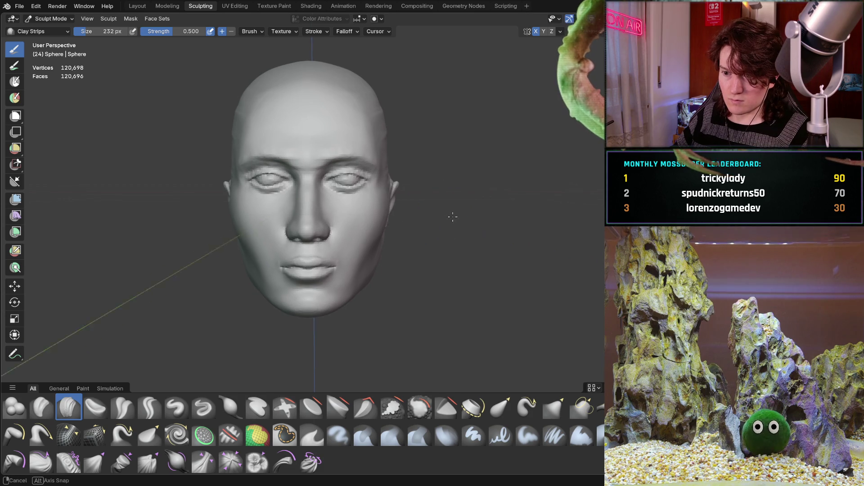
pyautogui.moveTo(453, 218); pyautogui.dragTo(405, 217, button='middle')
pyautogui.scroll(6, 394, 217)
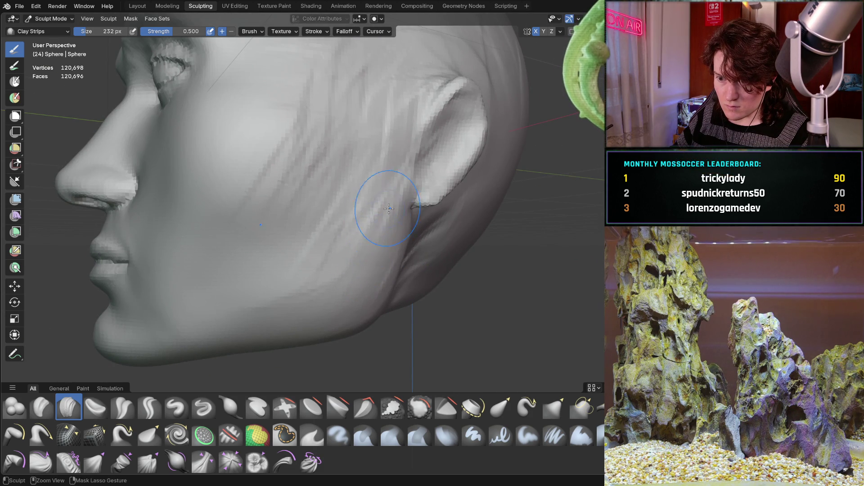
pyautogui.moveTo(386, 222); pyautogui.dragTo(342, 213, button='middle')
pyautogui.scroll(-2, 342, 213)
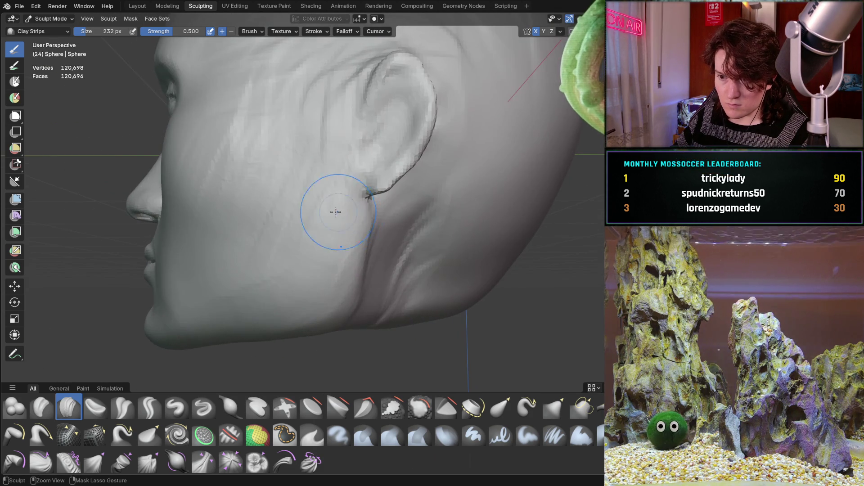
# Step: Orbit around the head again, alternating frontal and left-profile views of the side and ear
pyautogui.moveTo(276, 277)
pyautogui.mouseDown(button='middle')
pyautogui.moveTo(409, 236)
pyautogui.moveTo(463, 245)
pyautogui.moveTo(469, 187)
pyautogui.mouseUp(button='middle')
pyautogui.scroll(-5, 380, 251)
pyautogui.moveTo(382, 250)
pyautogui.mouseDown(button='middle')
pyautogui.moveTo(346, 263)
pyautogui.moveTo(304, 259)
pyautogui.mouseUp(button='middle')
pyautogui.scroll(5, 356, 259)
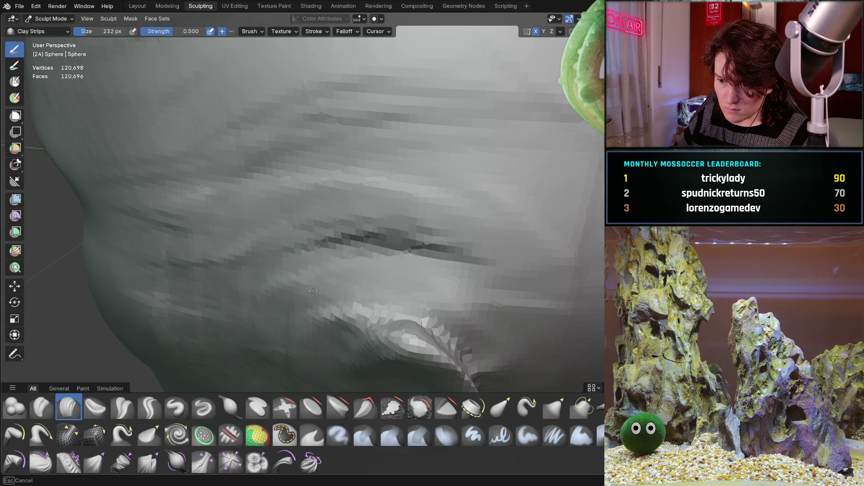
pyautogui.scroll(-5, 339, 291)
pyautogui.moveTo(339, 291); pyautogui.dragTo(355, 266, button='middle')
pyautogui.moveTo(337, 247)
pyautogui.mouseDown(button='middle')
pyautogui.moveTo(504, 237)
pyautogui.moveTo(459, 259)
pyautogui.mouseUp(button='middle')
pyautogui.scroll(-5, 459, 258)
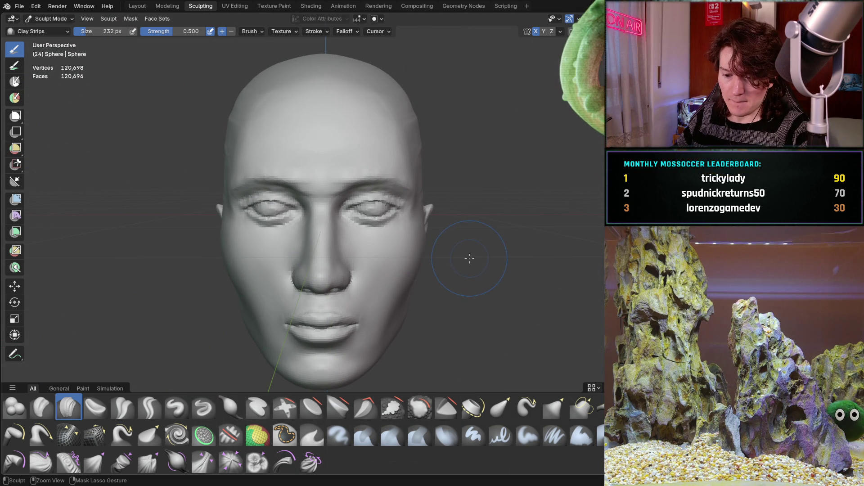
pyautogui.moveTo(415, 256); pyautogui.dragTo(386, 250, button='middle')
# Step: Orbit through left-profile, high and front views to check the smoothed temple and cheek
pyautogui.moveTo(444, 203)
pyautogui.mouseDown(button='middle')
pyautogui.moveTo(378, 201)
pyautogui.moveTo(349, 236)
pyautogui.mouseUp(button='middle')
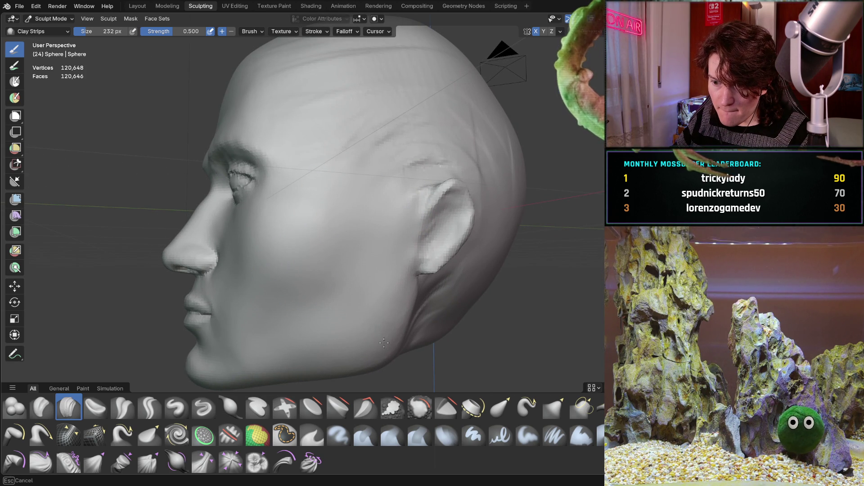
pyautogui.moveTo(338, 237); pyautogui.dragTo(336, 215, button='middle')
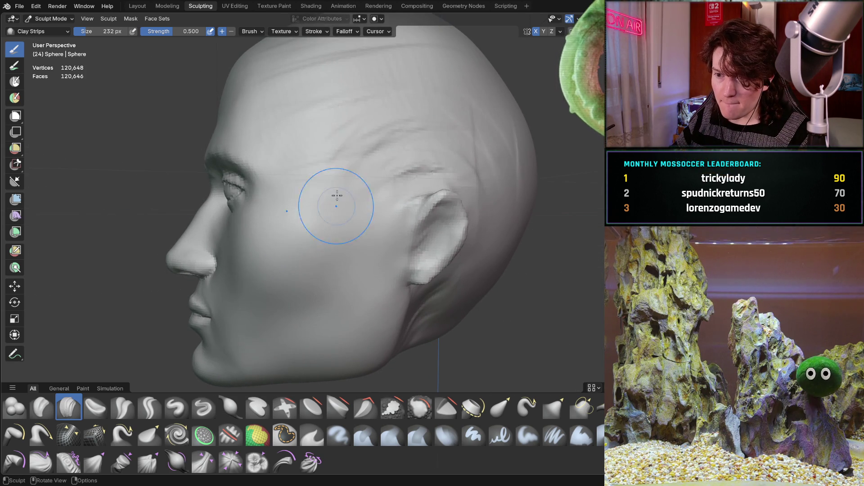
pyautogui.moveTo(428, 130); pyautogui.dragTo(328, 146, button='middle')
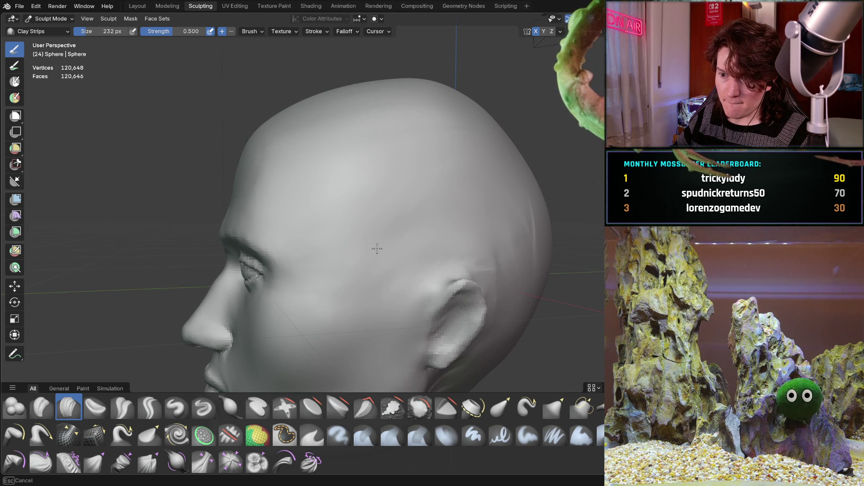
pyautogui.moveTo(421, 186)
pyautogui.mouseDown(button='middle')
pyautogui.moveTo(494, 180)
pyautogui.moveTo(477, 229)
pyautogui.moveTo(488, 210)
pyautogui.moveTo(434, 194)
pyautogui.mouseUp(button='middle')
pyautogui.moveTo(425, 160)
pyautogui.keyDown('ctrl'); pyautogui.mouseDown(button='middle')
pyautogui.moveTo(378, 168)
pyautogui.moveTo(370, 185)
pyautogui.mouseUp(button='middle'); pyautogui.keyUp('ctrl')
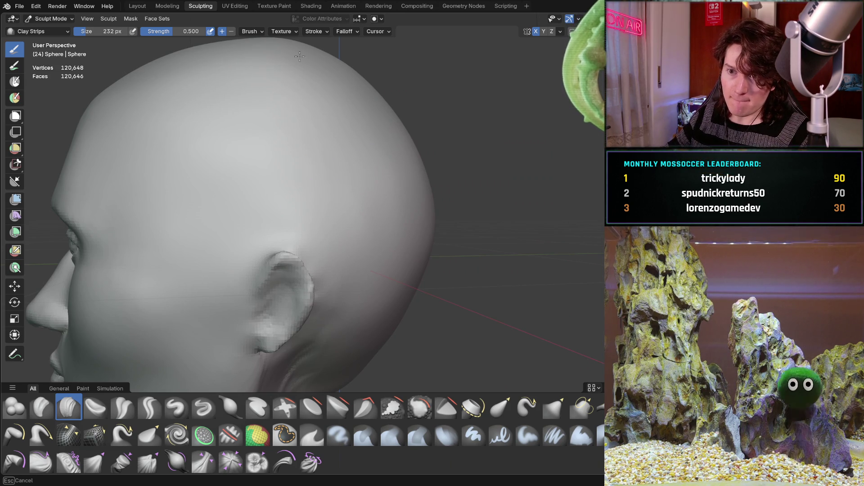
# Step: Rotate the head to show the jaw and ear, then zoom in on the jaw
pyautogui.moveTo(150, 72)
pyautogui.mouseDown(button='middle')
pyautogui.moveTo(318, 120)
pyautogui.moveTo(367, 222)
pyautogui.moveTo(347, 212)
pyautogui.moveTo(328, 216)
pyautogui.mouseUp(button='middle')
pyautogui.scroll(4, 327, 203)
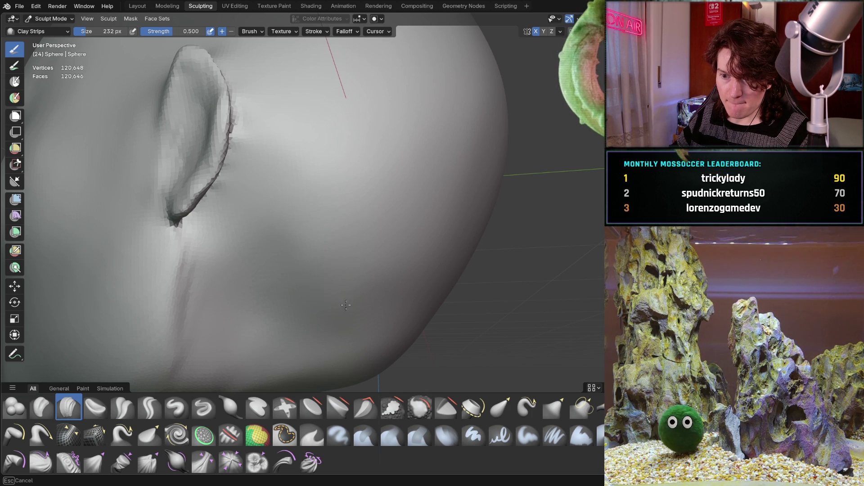
pyautogui.scroll(-5, 420, 145)
pyautogui.moveTo(420, 145)
pyautogui.mouseDown(button='middle')
pyautogui.moveTo(344, 264)
pyautogui.moveTo(486, 235)
pyautogui.moveTo(440, 252)
pyautogui.moveTo(392, 252)
pyautogui.moveTo(430, 225)
pyautogui.mouseUp(button='middle')
pyautogui.scroll(-2, 427, 231)
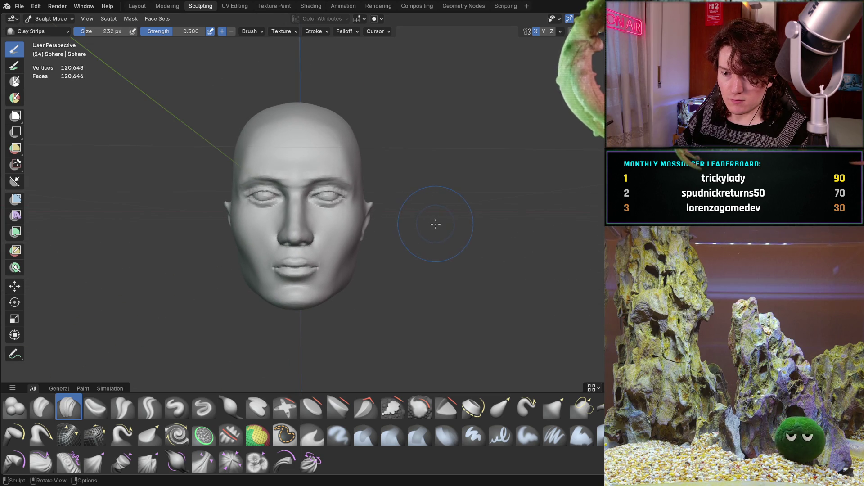
pyautogui.scroll(3, 431, 225)
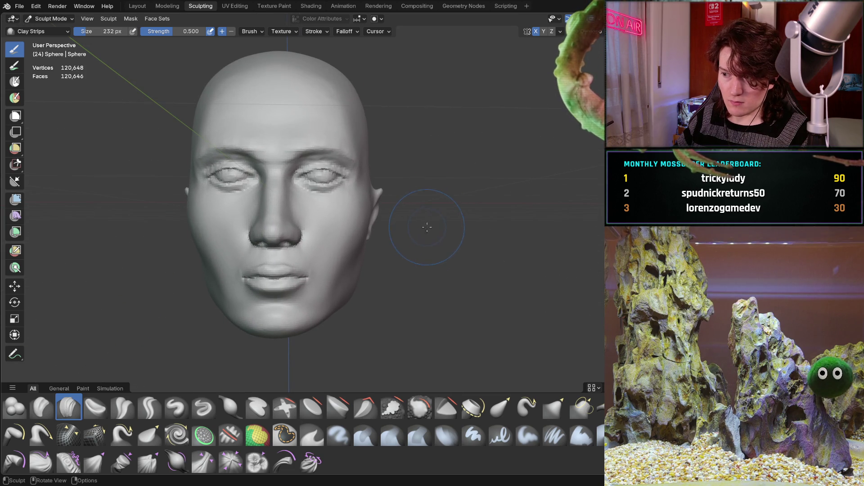
pyautogui.moveTo(401, 230)
pyautogui.mouseDown(button='middle')
pyautogui.moveTo(343, 242)
pyautogui.moveTo(287, 276)
pyautogui.mouseUp(button='middle')
pyautogui.scroll(3, 398, 223)
pyautogui.scroll(5, 270, 271)
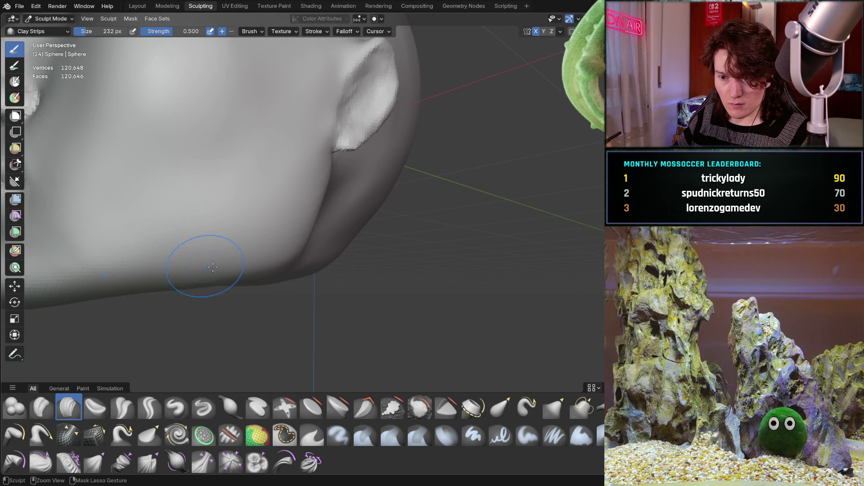